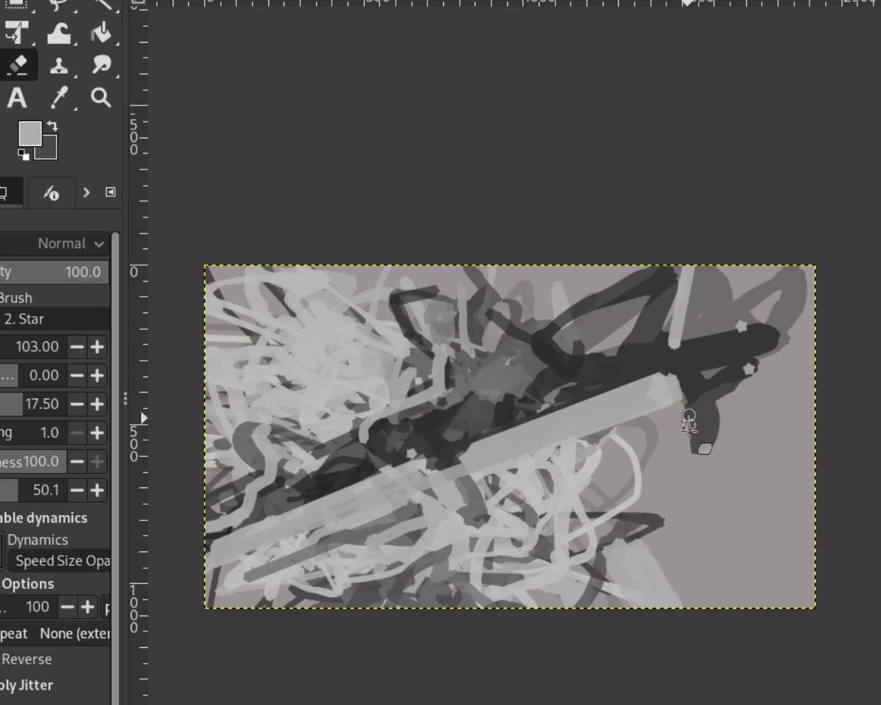
Step: Paint over the top-right marks in a sampled medium grey, undoing a trial dark stroke near the bottom
{"action": "left_click", "coordinate": [778, 339]}
{"action": "left_click", "coordinate": [760, 277], "text": "ctrl"}
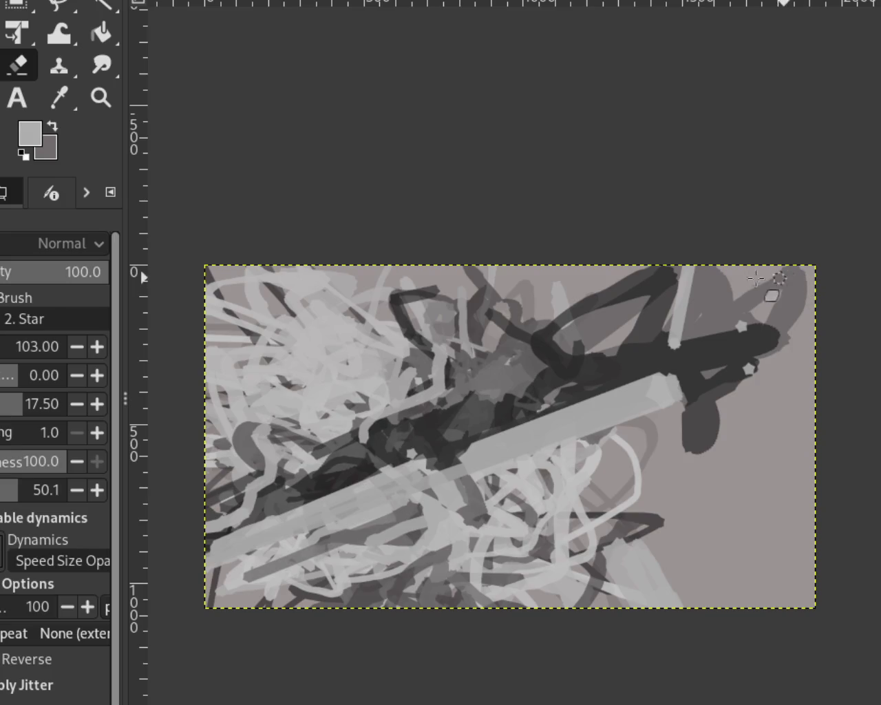
{"action": "left_click_drag", "start_coordinate": [760, 277], "coordinate": [777, 299]}
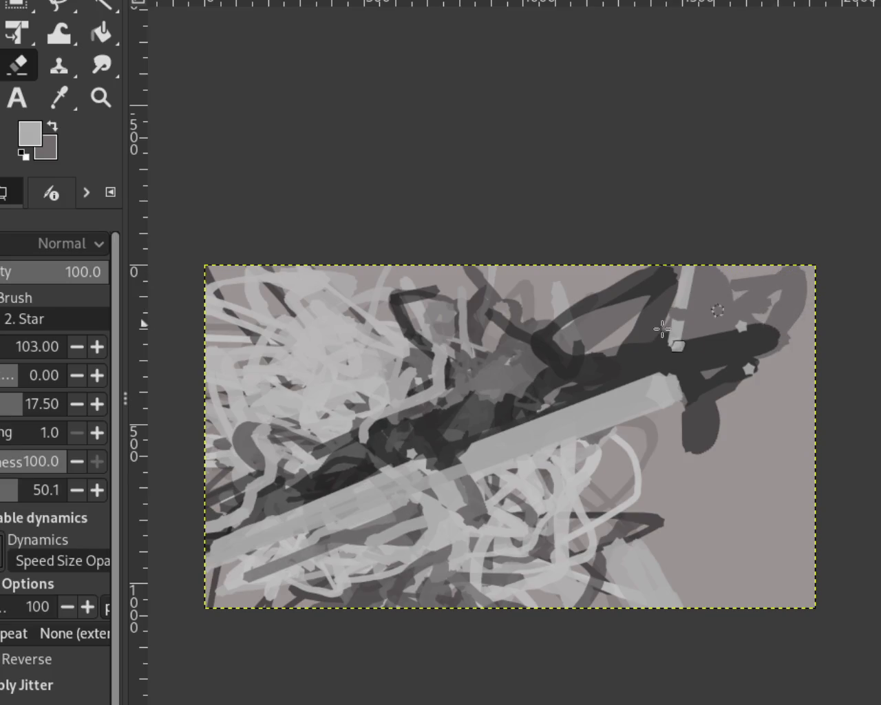
{"action": "left_click", "coordinate": [474, 413], "text": "ctrl"}
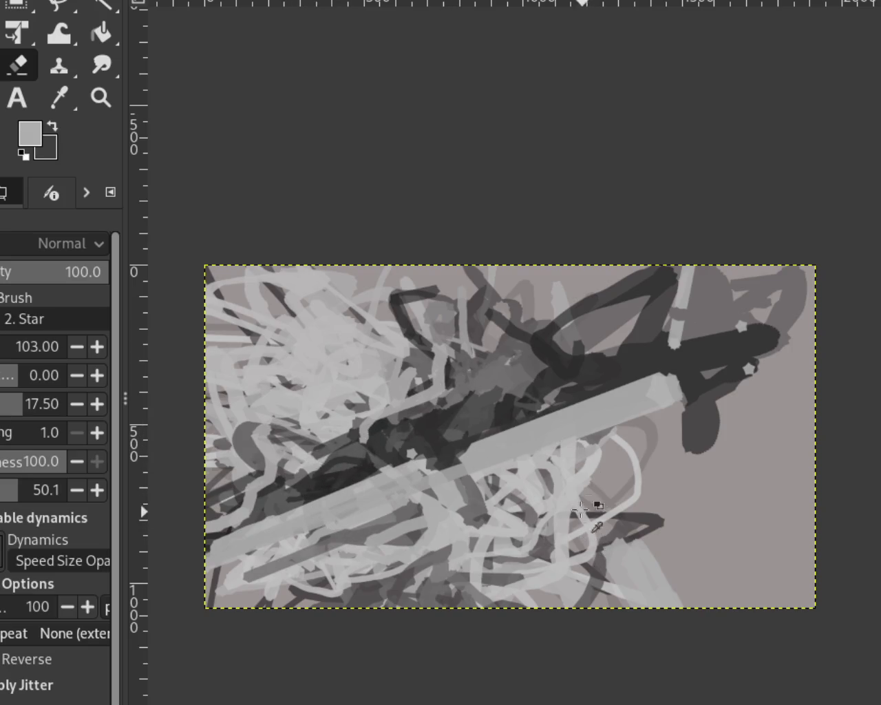
{"action": "left_click_drag", "start_coordinate": [649, 521], "coordinate": [530, 585]}
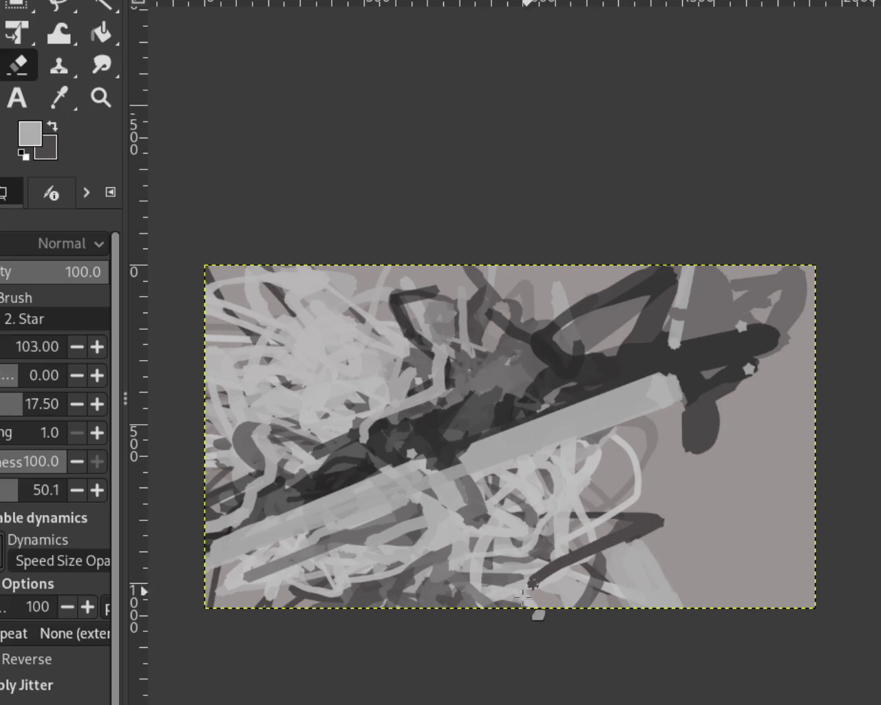
{"action": "key", "text": "ctrl+z"}
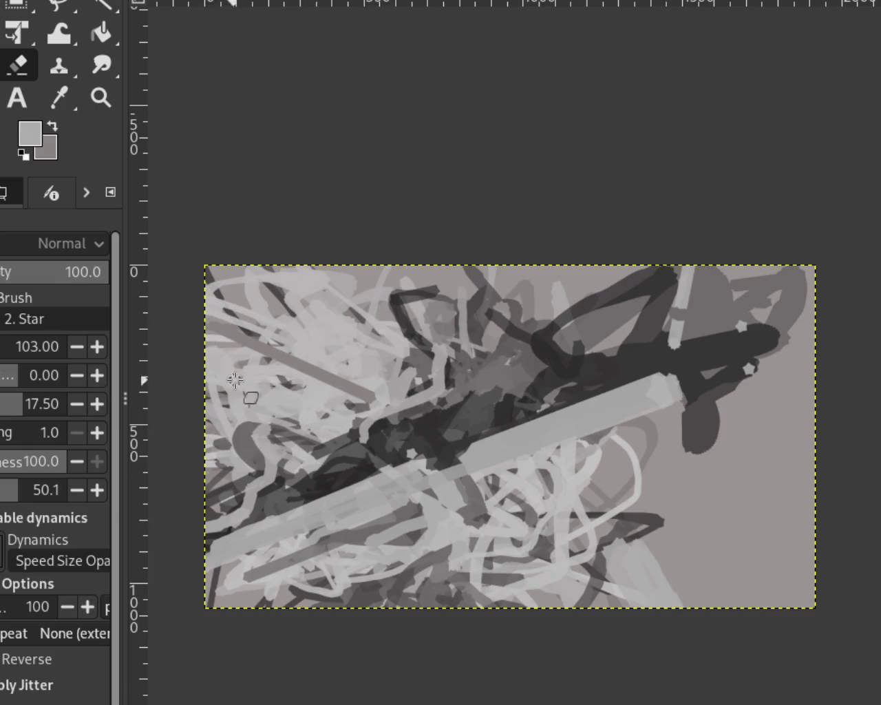
Step: Add a straight mid-grey stroke at upper left and undo the stray light patches
{"action": "left_click_drag", "start_coordinate": [229, 332], "coordinate": [358, 404]}
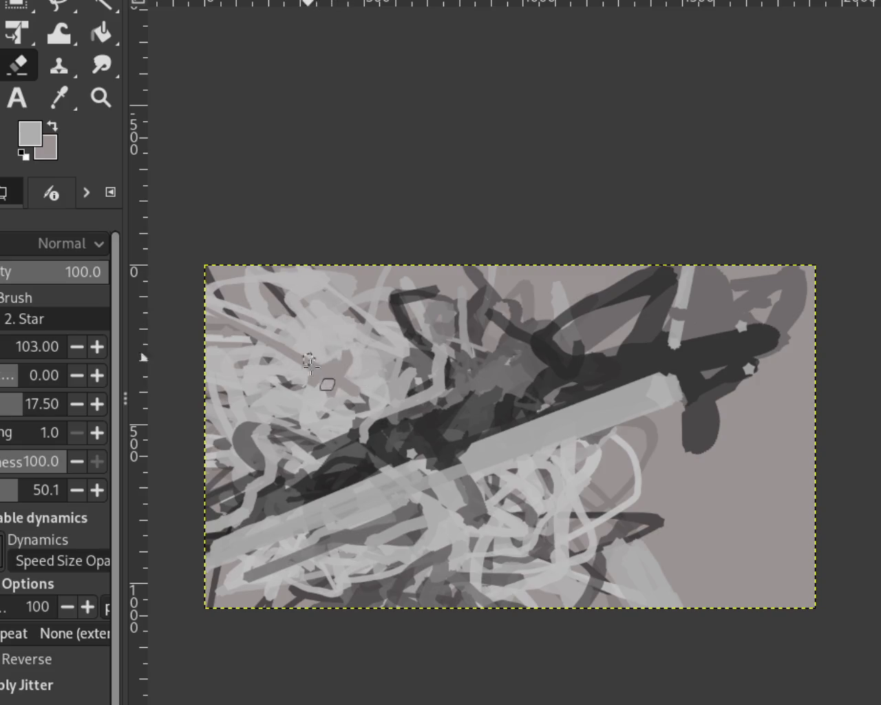
{"action": "left_click", "coordinate": [357, 369], "text": "ctrl"}
{"action": "key", "text": "ctrl+z"}
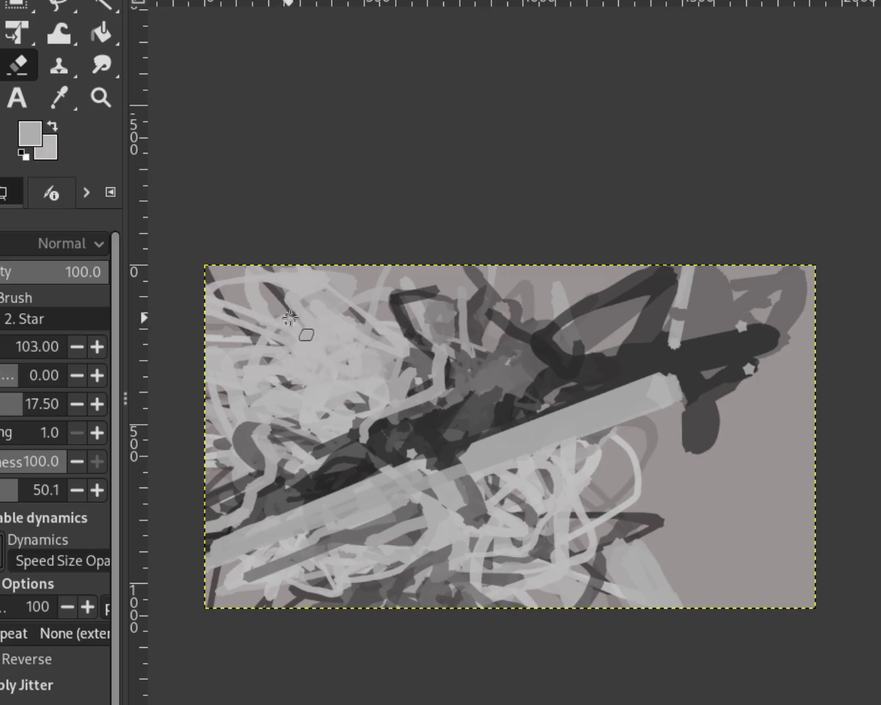
{"action": "key", "text": "ctrl+z"}
{"action": "key", "text": "ctrl+z"}
Step: Paint light grey strokes along the bottom edge and in the lower right
{"action": "left_click_drag", "start_coordinate": [640, 562], "coordinate": [597, 650]}
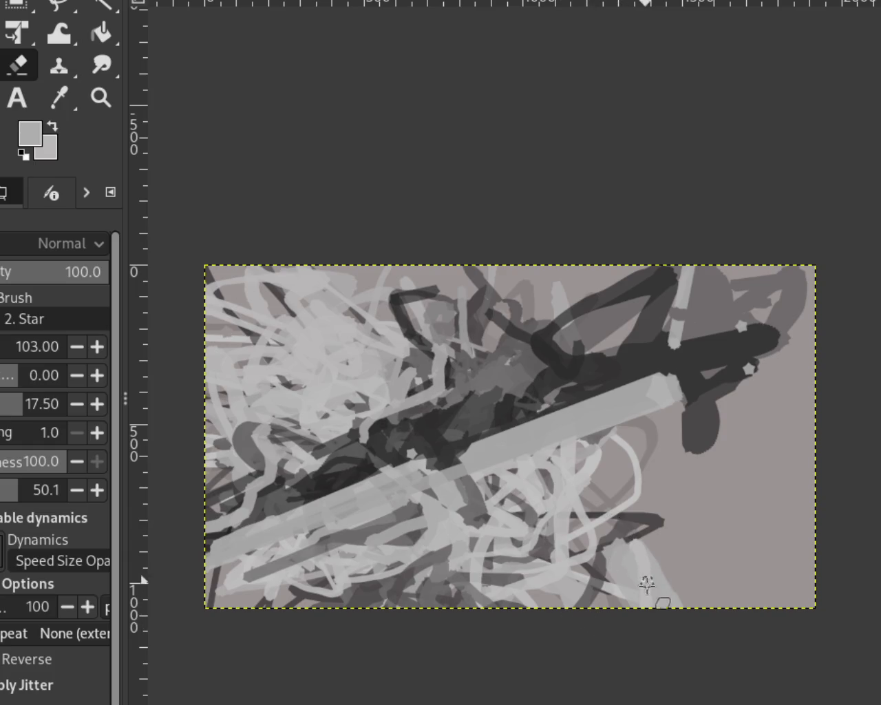
{"action": "left_click", "coordinate": [666, 558], "text": "ctrl"}
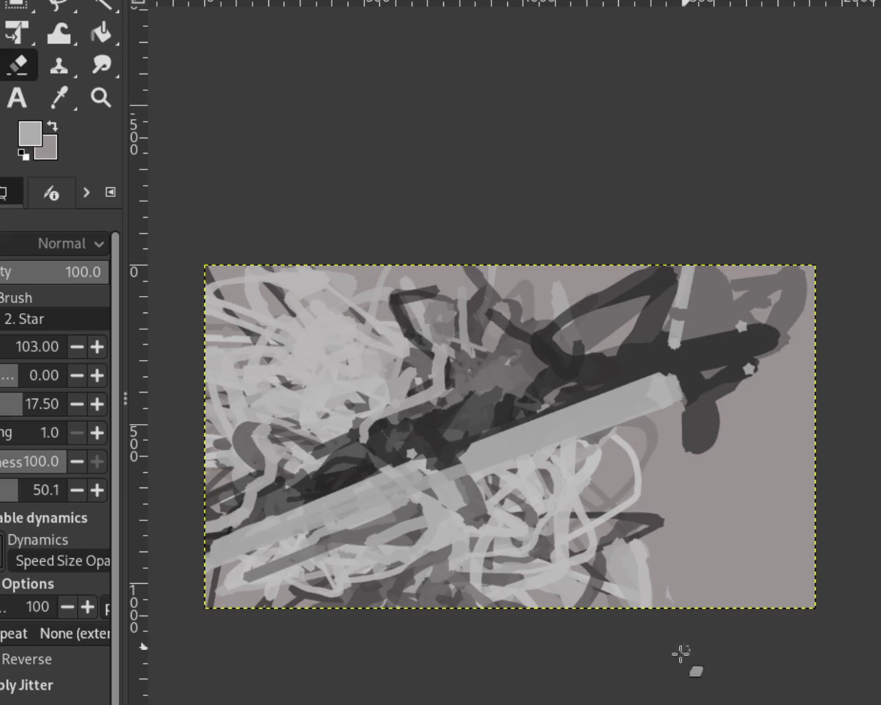
{"action": "left_click", "coordinate": [648, 557], "text": "ctrl"}
{"action": "mouse_move", "coordinate": [632, 540]}
{"action": "left_mouse_down"}
{"action": "mouse_move", "coordinate": [688, 497]}
{"action": "mouse_move", "coordinate": [664, 501]}
{"action": "left_mouse_up"}
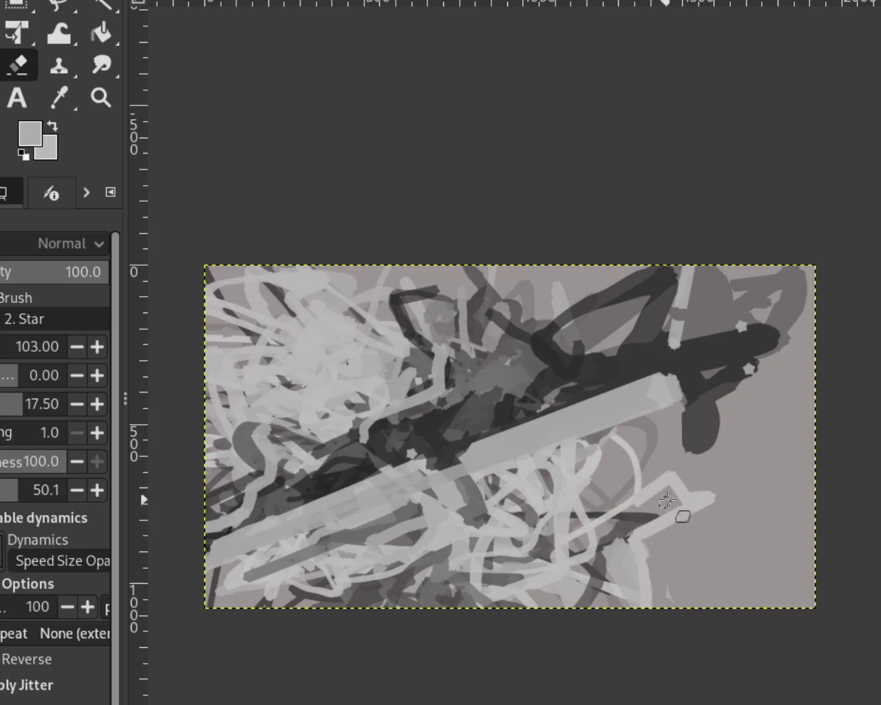
Step: Replace the short stroke with three long light diagonal strokes running into the lower right
{"action": "key", "text": "ctrl+z"}
{"action": "left_click_drag", "start_coordinate": [753, 457], "coordinate": [605, 554]}
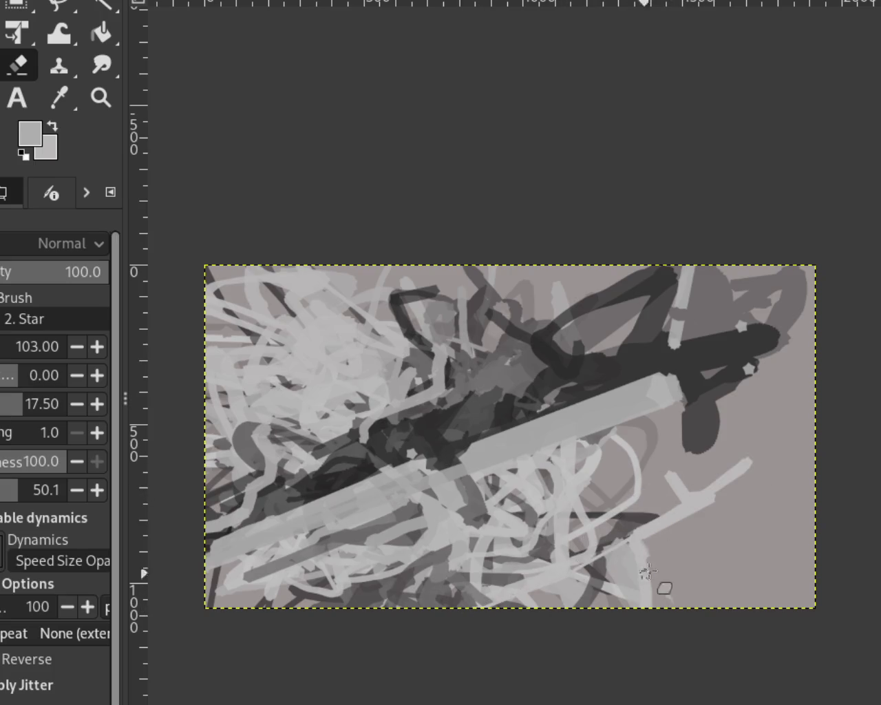
{"action": "left_click_drag", "start_coordinate": [709, 513], "coordinate": [617, 573]}
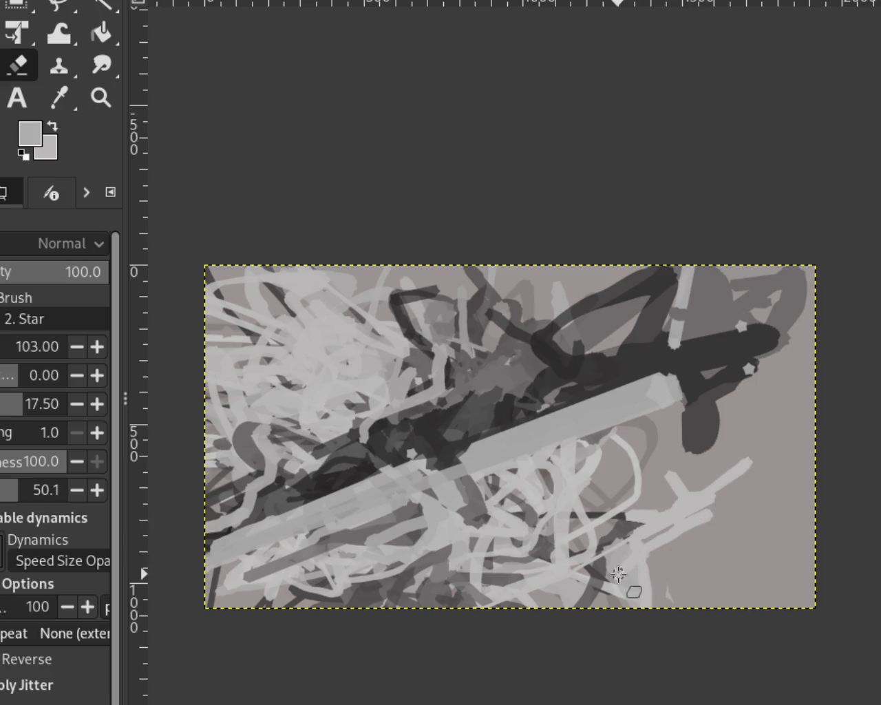
{"action": "mouse_move", "coordinate": [663, 541]}
{"action": "left_mouse_down"}
{"action": "mouse_move", "coordinate": [634, 565]}
{"action": "mouse_move", "coordinate": [534, 594]}
{"action": "left_mouse_up"}
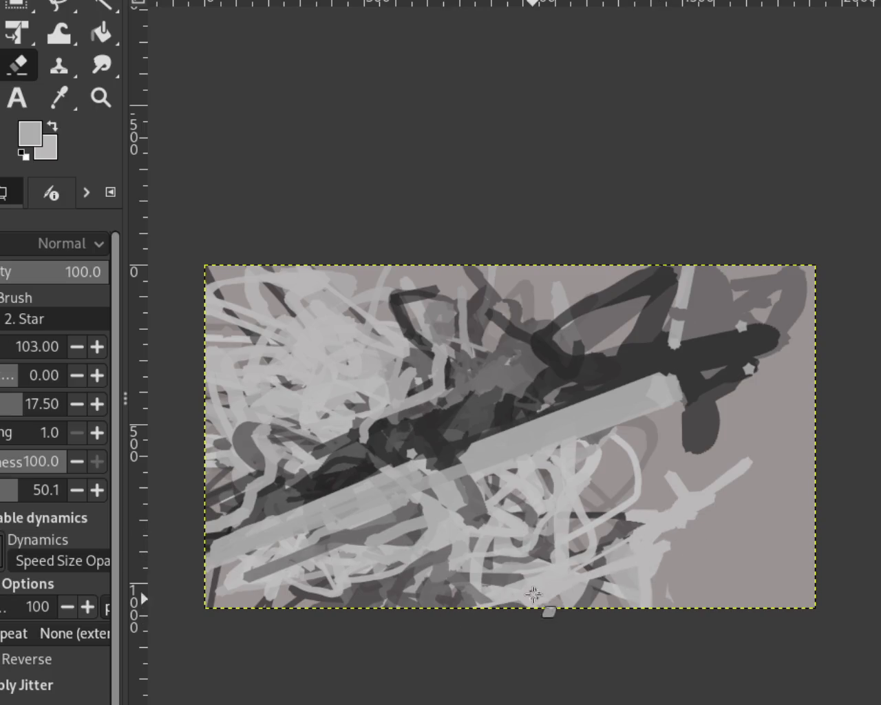
Step: Add patchy dark-grey marks in the lower right, then re-sample light grey
{"action": "left_click", "coordinate": [634, 476], "text": "ctrl"}
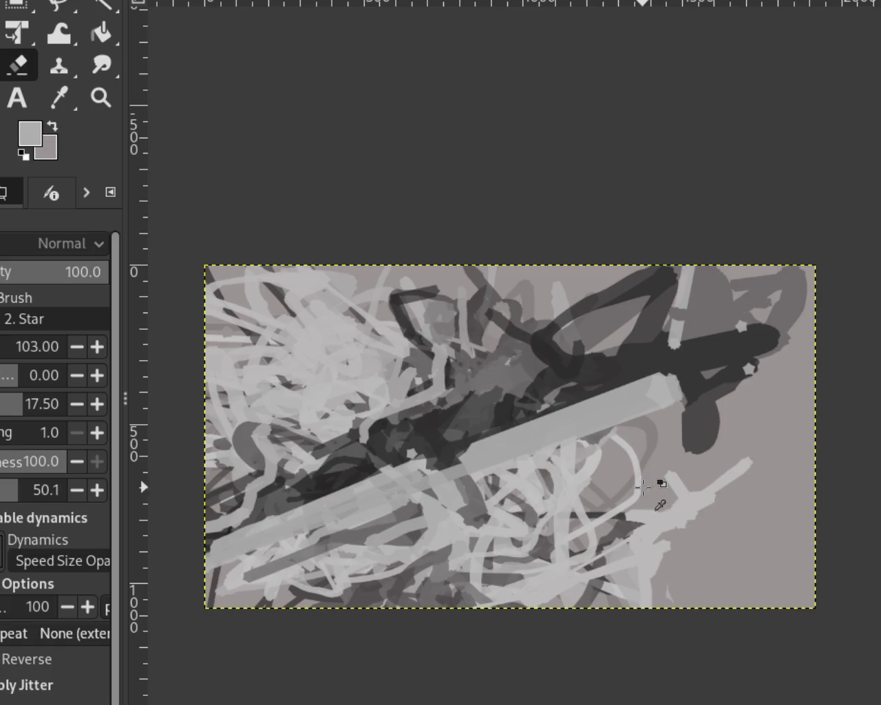
{"action": "mouse_move", "coordinate": [660, 428]}
{"action": "left_mouse_down"}
{"action": "mouse_move", "coordinate": [575, 516]}
{"action": "mouse_move", "coordinate": [572, 535]}
{"action": "left_mouse_up"}
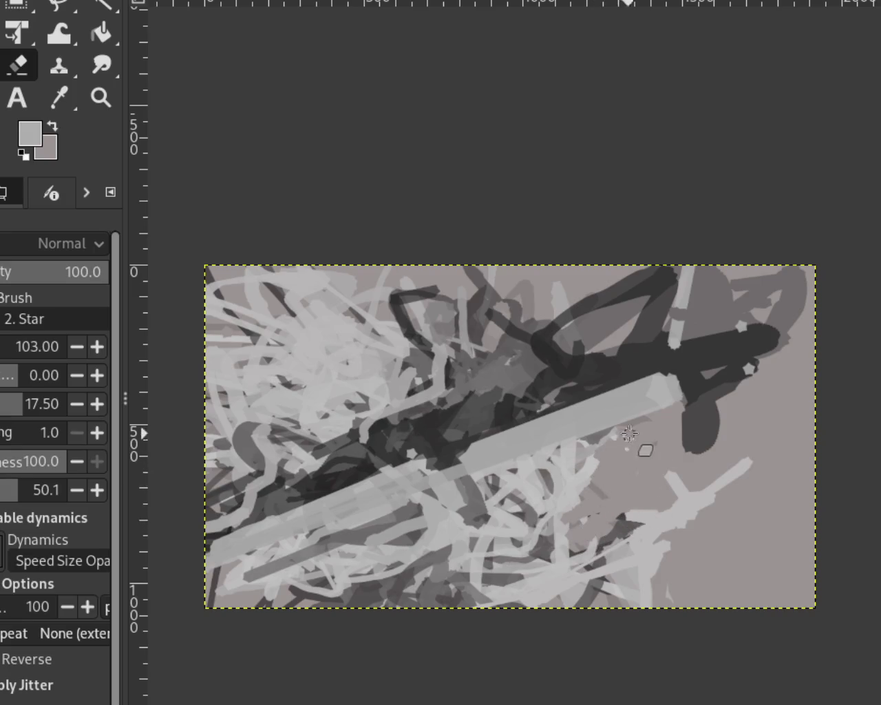
{"action": "left_click", "coordinate": [582, 466], "text": "ctrl"}
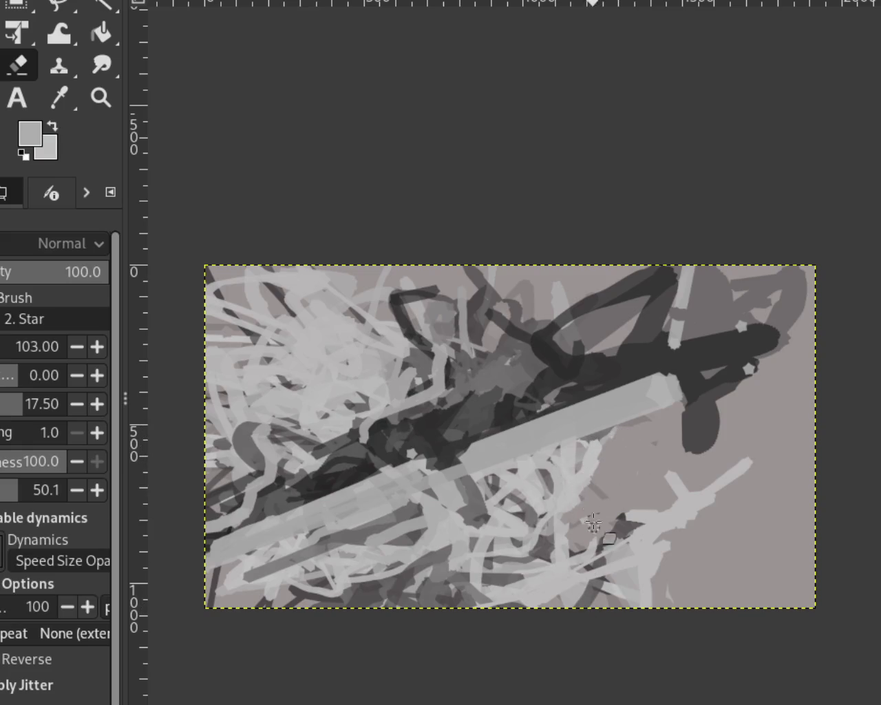
Step: Zoom in close on the tangled lower-right strokes
{"action": "key", "text": "z"}
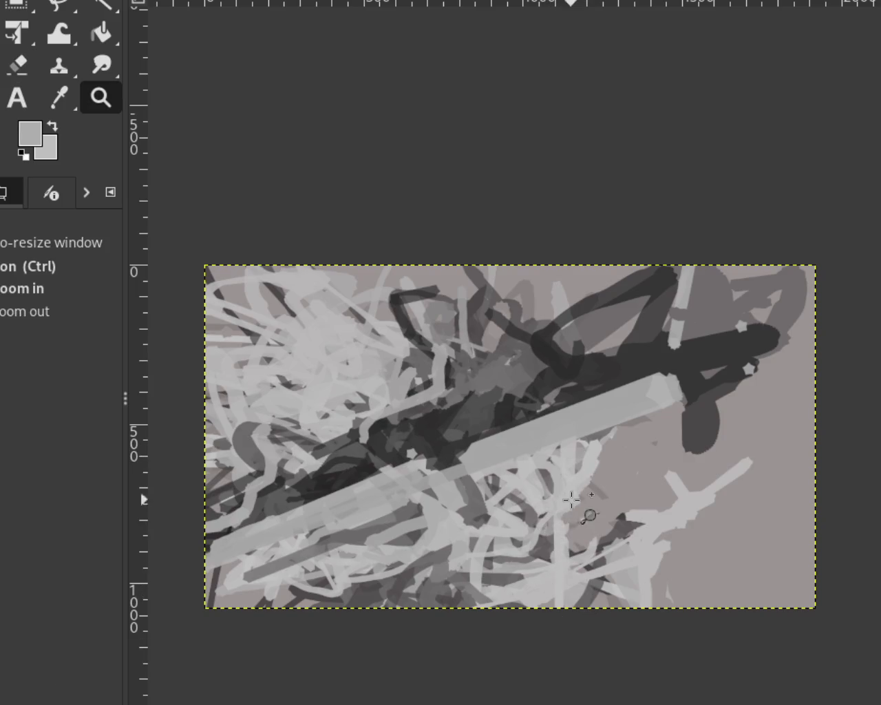
{"action": "left_click_drag", "start_coordinate": [572, 499], "coordinate": [606, 616]}
{"action": "scroll", "coordinate": [512, 356], "scroll_direction": "down", "scroll_amount": 3}
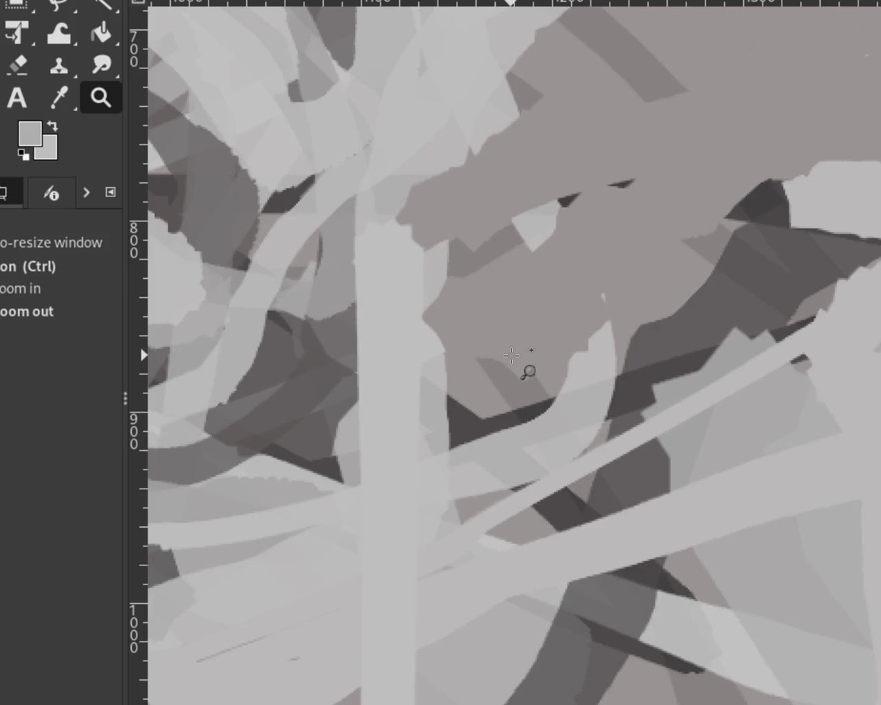
{"action": "scroll", "coordinate": [511, 355], "scroll_direction": "up", "scroll_amount": 2}
{"action": "scroll", "coordinate": [511, 355], "scroll_direction": "up", "scroll_amount": 3}
{"action": "scroll", "coordinate": [512, 355], "scroll_direction": "down", "scroll_amount": 3}
{"action": "scroll", "coordinate": [511, 355], "scroll_direction": "down", "scroll_amount": 3}
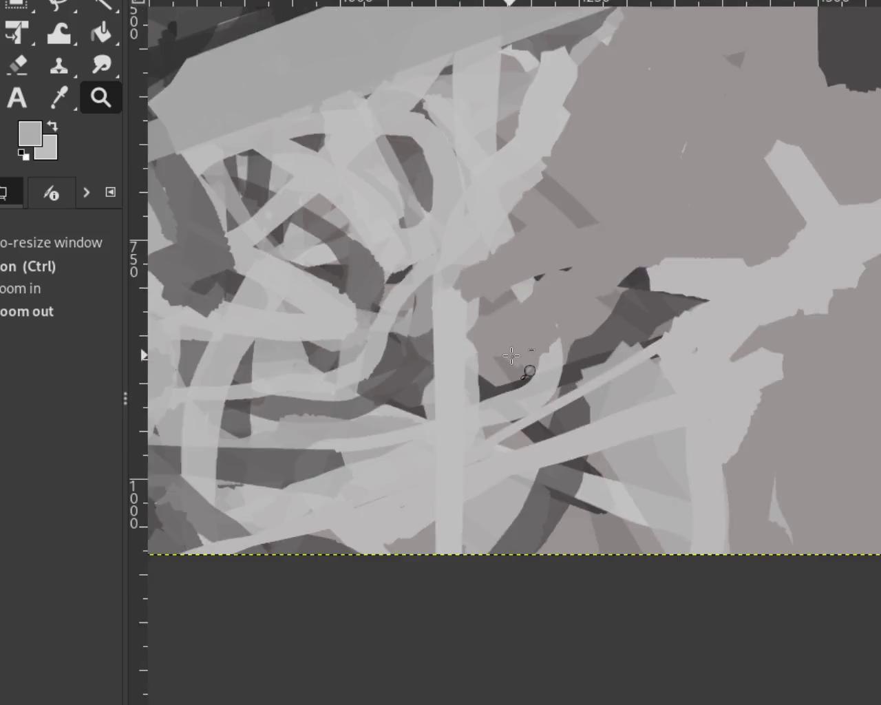
{"action": "scroll", "coordinate": [511, 355], "scroll_direction": "down", "scroll_amount": 2}
{"action": "scroll", "coordinate": [511, 355], "scroll_direction": "up", "scroll_amount": 1}
Step: Replace trial light vertical strokes in the lower middle with a darker vertical stroke
{"action": "key", "text": "p"}
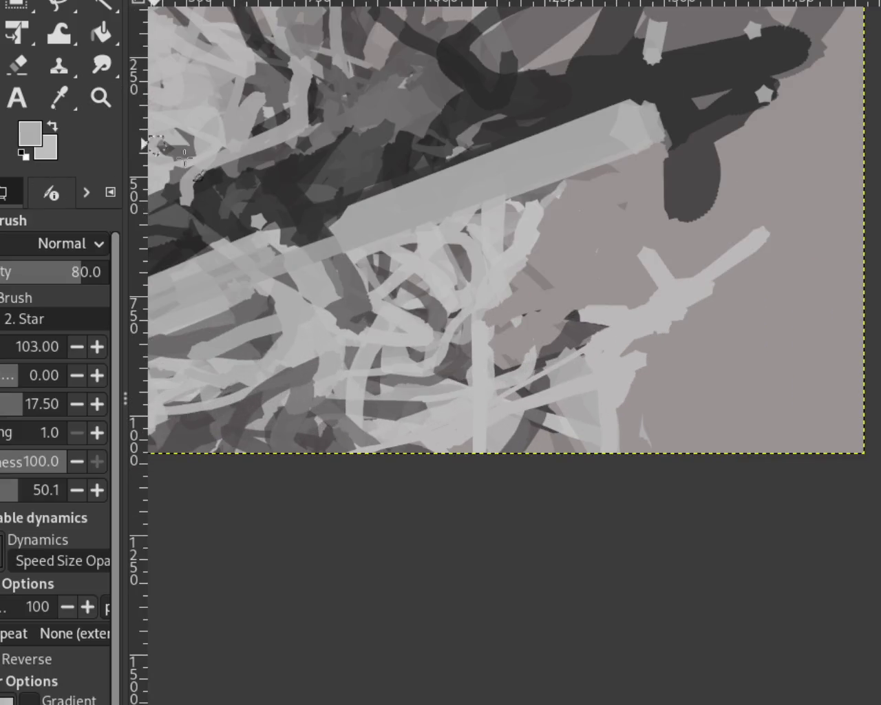
{"action": "left_click", "coordinate": [523, 236], "text": "ctrl"}
{"action": "left_click_drag", "start_coordinate": [523, 236], "coordinate": [507, 323]}
{"action": "mouse_move", "coordinate": [507, 265]}
{"action": "left_mouse_down"}
{"action": "mouse_move", "coordinate": [507, 407]}
{"action": "mouse_move", "coordinate": [531, 291]}
{"action": "mouse_move", "coordinate": [507, 325]}
{"action": "mouse_move", "coordinate": [507, 419]}
{"action": "mouse_move", "coordinate": [523, 248]}
{"action": "mouse_move", "coordinate": [516, 428]}
{"action": "mouse_move", "coordinate": [532, 364]}
{"action": "left_mouse_up"}
{"action": "key", "text": "ctrl+z"}
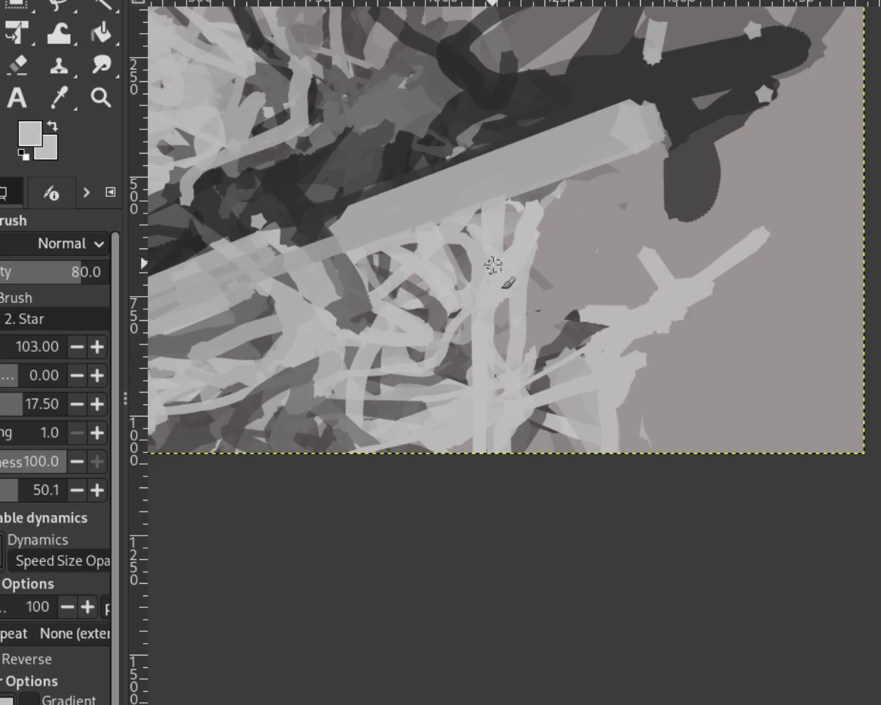
{"action": "left_click", "coordinate": [586, 343], "text": "ctrl"}
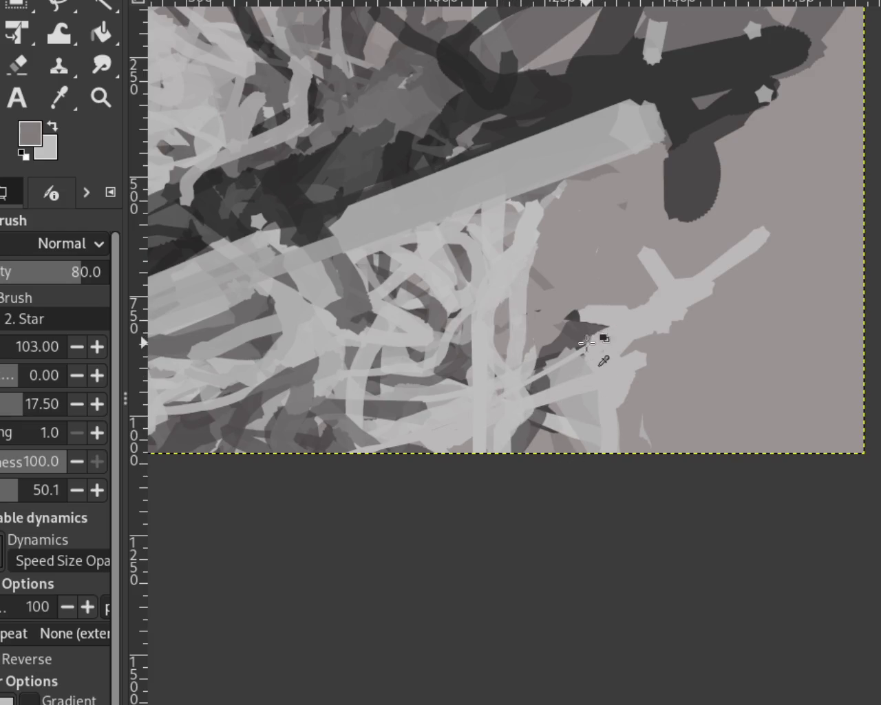
{"action": "left_click_drag", "start_coordinate": [520, 281], "coordinate": [533, 406]}
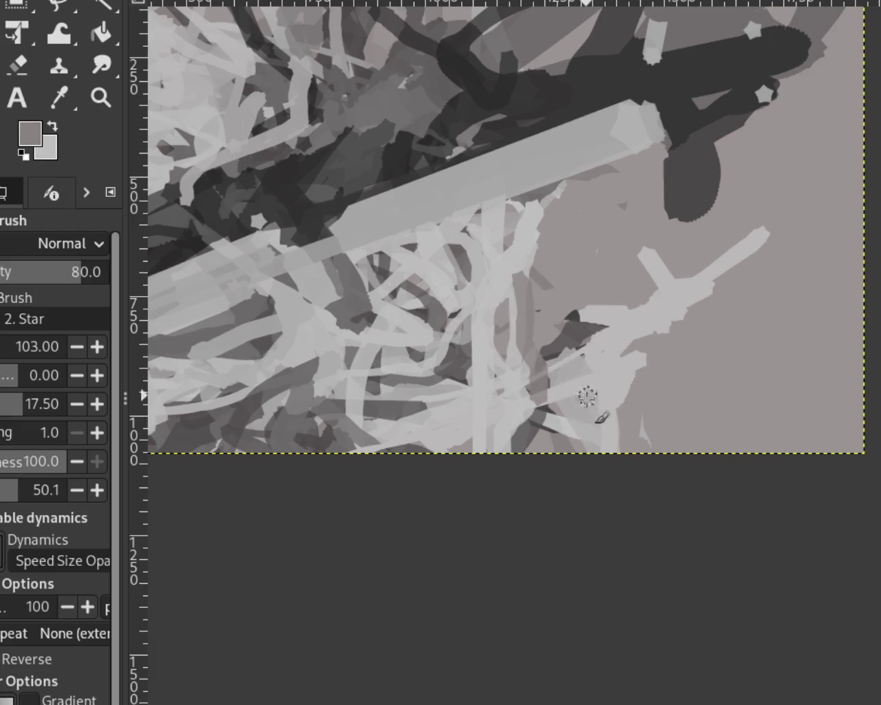
Step: Discard a light curved stroke and cover the dark patch in medium grey
{"action": "left_click", "coordinate": [608, 363], "text": "ctrl"}
{"action": "left_click_drag", "start_coordinate": [621, 305], "coordinate": [522, 401]}
{"action": "key", "text": "ctrl+z"}
{"action": "key", "text": "ctrl+y"}
{"action": "key", "text": "ctrl+z"}
{"action": "left_click", "coordinate": [566, 327], "text": "ctrl"}
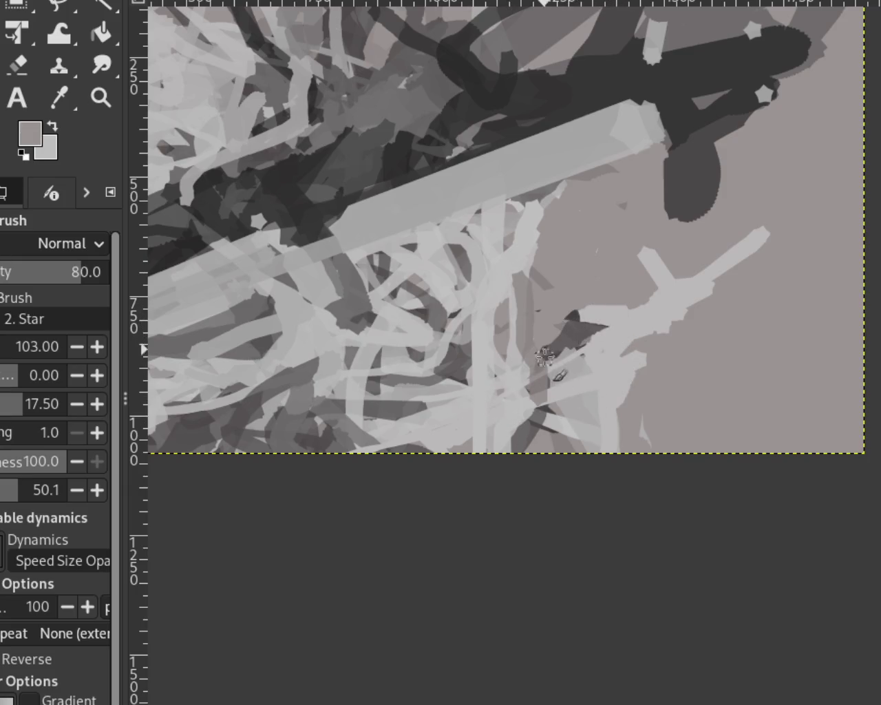
{"action": "left_click_drag", "start_coordinate": [551, 358], "coordinate": [596, 308]}
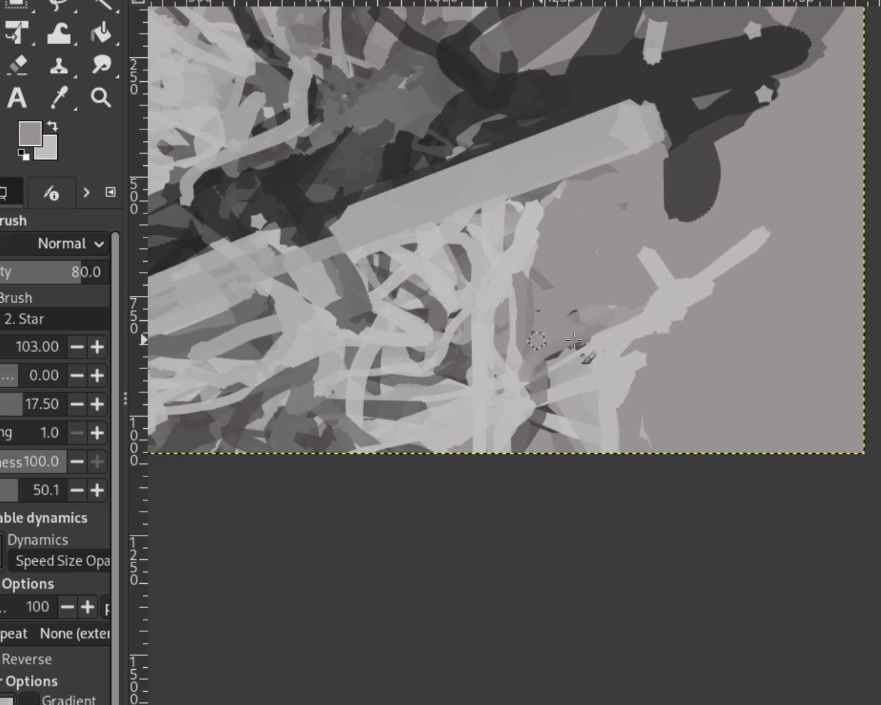
Step: Add several light diagonal strokes across the lower right toward the right edge
{"action": "left_click", "coordinate": [643, 325], "text": "ctrl"}
{"action": "left_click_drag", "start_coordinate": [647, 256], "coordinate": [570, 332]}
{"action": "left_click_drag", "start_coordinate": [622, 309], "coordinate": [557, 326]}
{"action": "mouse_move", "coordinate": [631, 319]}
{"action": "left_mouse_down"}
{"action": "mouse_move", "coordinate": [519, 293]}
{"action": "mouse_move", "coordinate": [571, 323]}
{"action": "left_mouse_up"}
{"action": "left_click_drag", "start_coordinate": [648, 256], "coordinate": [513, 311]}
{"action": "mouse_move", "coordinate": [590, 291]}
{"action": "left_mouse_down"}
{"action": "mouse_move", "coordinate": [555, 310]}
{"action": "mouse_move", "coordinate": [569, 337]}
{"action": "mouse_move", "coordinate": [626, 346]}
{"action": "mouse_move", "coordinate": [671, 267]}
{"action": "mouse_move", "coordinate": [726, 287]}
{"action": "left_mouse_up"}
{"action": "left_click_drag", "start_coordinate": [810, 234], "coordinate": [821, 216]}
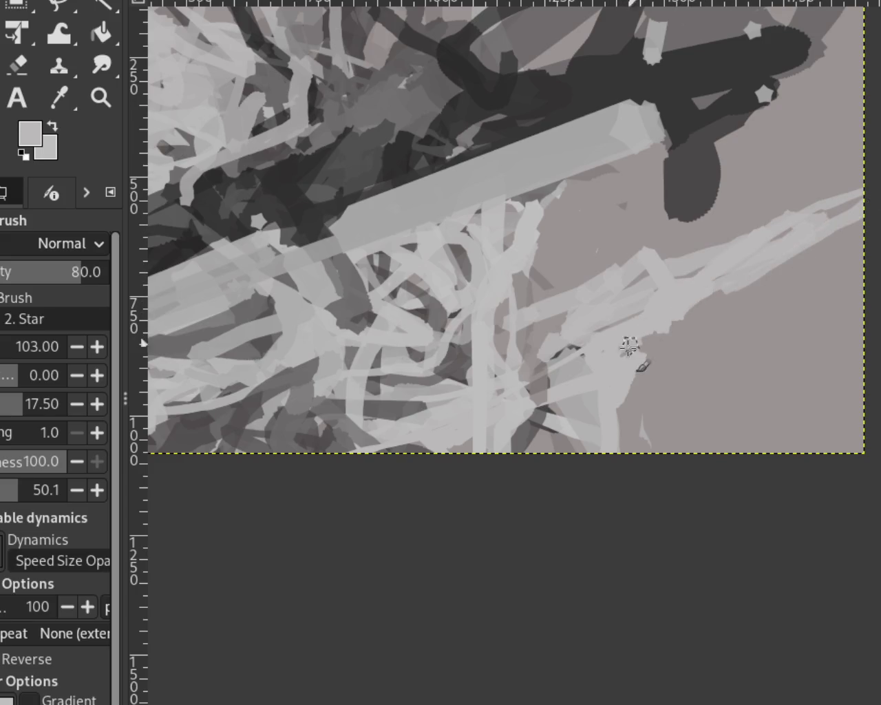
Step: Cover the light strokes with a vertical band of background grey
{"action": "left_click", "coordinate": [664, 355], "text": "ctrl"}
{"action": "left_click_drag", "start_coordinate": [630, 351], "coordinate": [606, 440]}
{"action": "key", "text": "ctrl+z"}
{"action": "left_click_drag", "start_coordinate": [615, 338], "coordinate": [630, 448]}
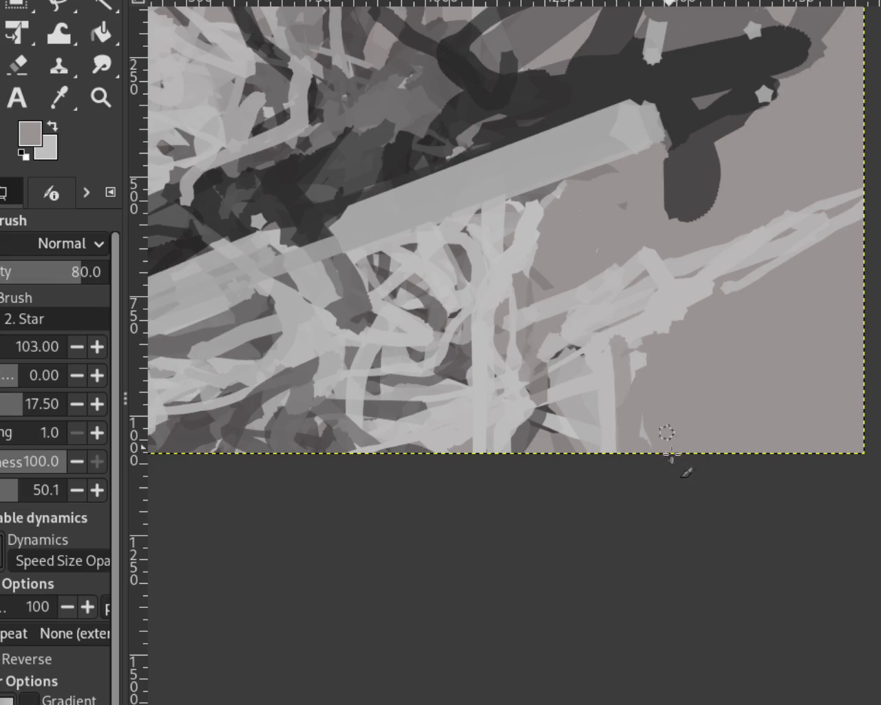
Step: Paint dark grey strokes from the lower middle down to the bottom edge
{"action": "left_click", "coordinate": [530, 430], "text": "ctrl"}
{"action": "left_click", "coordinate": [523, 351], "text": "ctrl"}
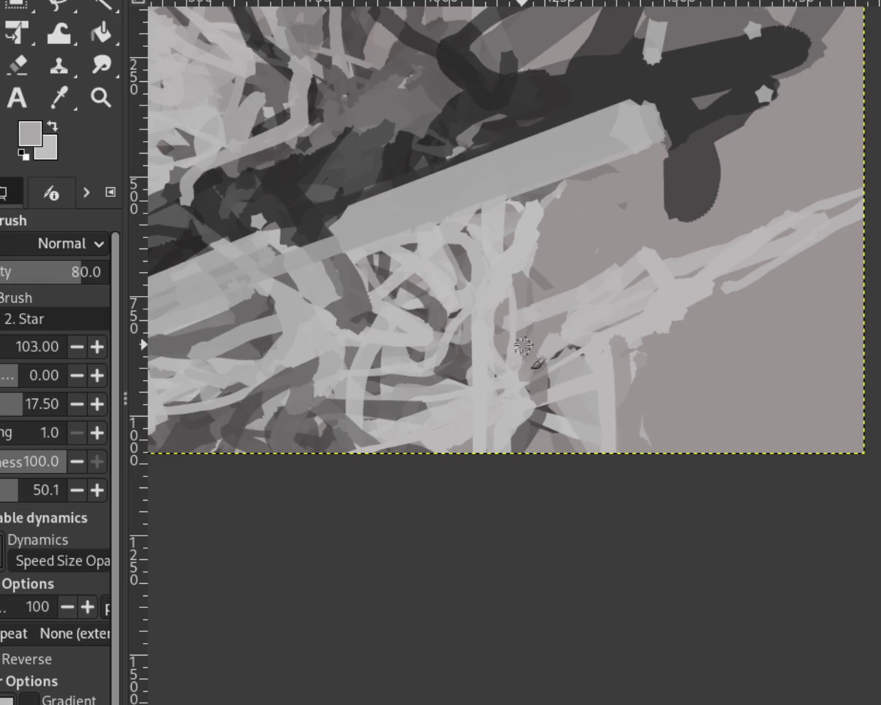
{"action": "left_click_drag", "start_coordinate": [530, 352], "coordinate": [472, 460]}
{"action": "left_click_drag", "start_coordinate": [459, 353], "coordinate": [446, 460]}
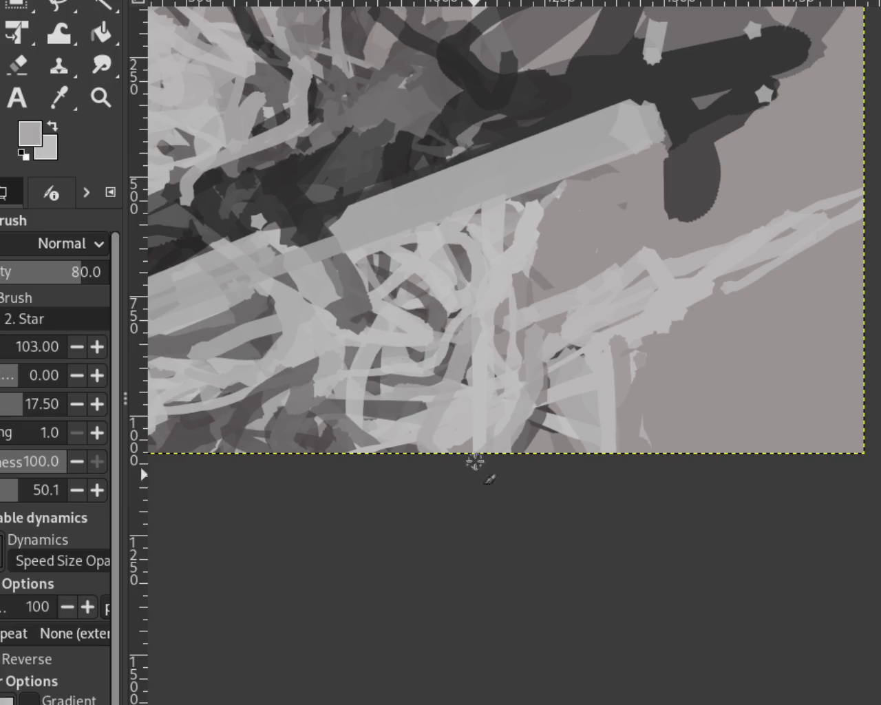
{"action": "key", "text": "ctrl+z"}
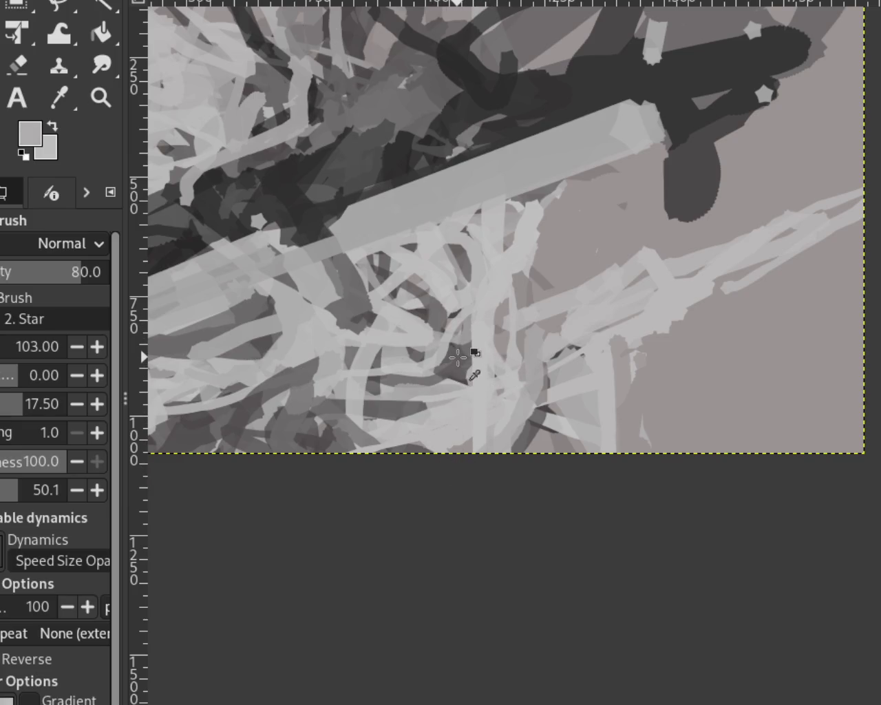
{"action": "left_click", "coordinate": [457, 356], "text": "ctrl"}
{"action": "left_click_drag", "start_coordinate": [461, 342], "coordinate": [446, 465]}
{"action": "key", "text": "ctrl+z"}
{"action": "left_click_drag", "start_coordinate": [459, 380], "coordinate": [417, 523]}
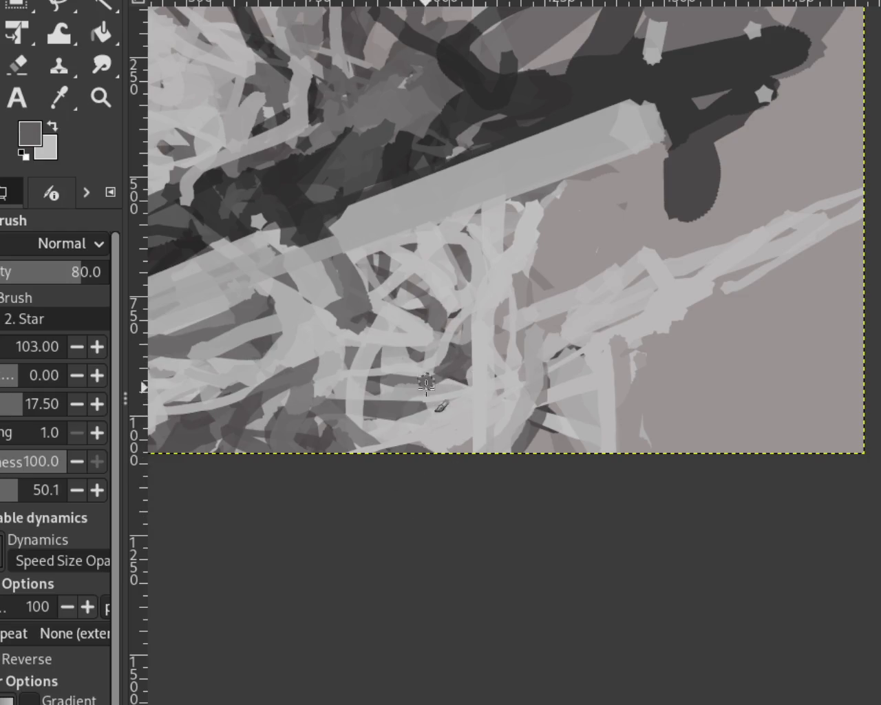
{"action": "left_click_drag", "start_coordinate": [547, 398], "coordinate": [534, 441]}
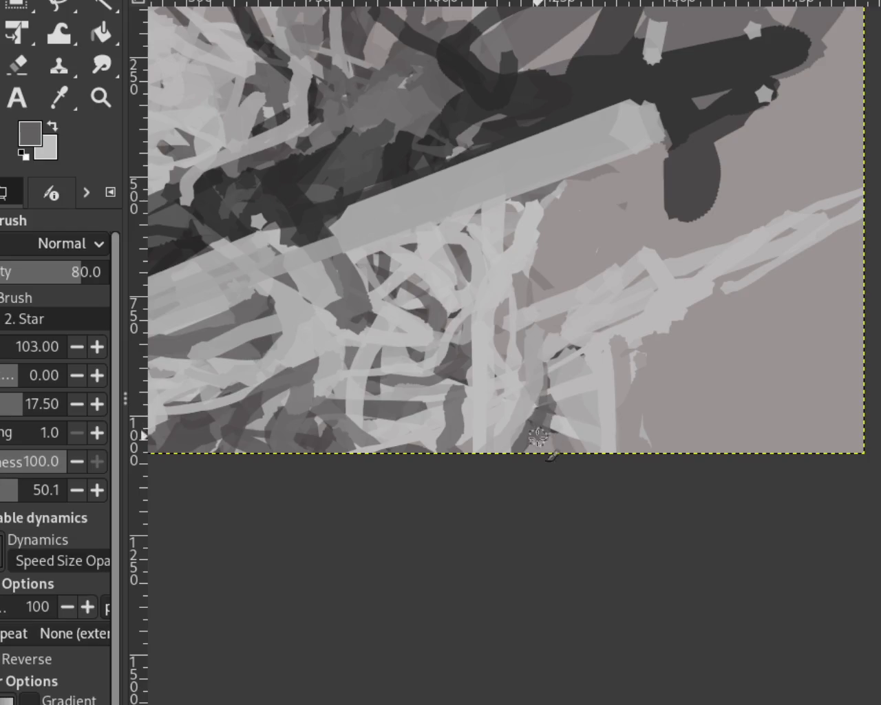
Step: Add light grey strokes across the tangled middle and zoom back out
{"action": "left_click", "coordinate": [573, 282], "text": "ctrl"}
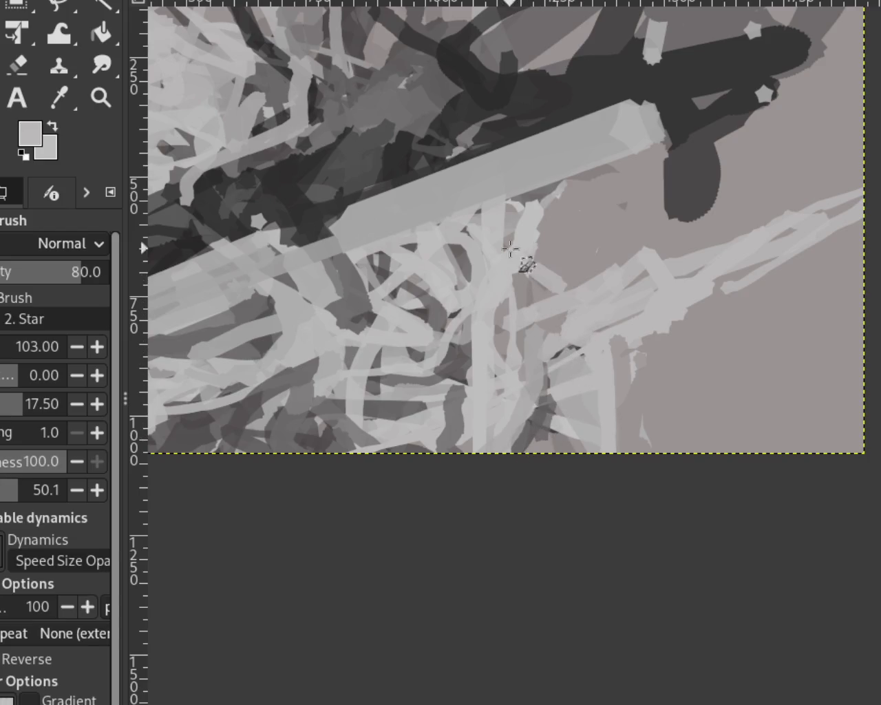
{"action": "mouse_move", "coordinate": [531, 308]}
{"action": "left_mouse_down"}
{"action": "mouse_move", "coordinate": [511, 349]}
{"action": "mouse_move", "coordinate": [527, 242]}
{"action": "mouse_move", "coordinate": [558, 459]}
{"action": "left_mouse_up"}
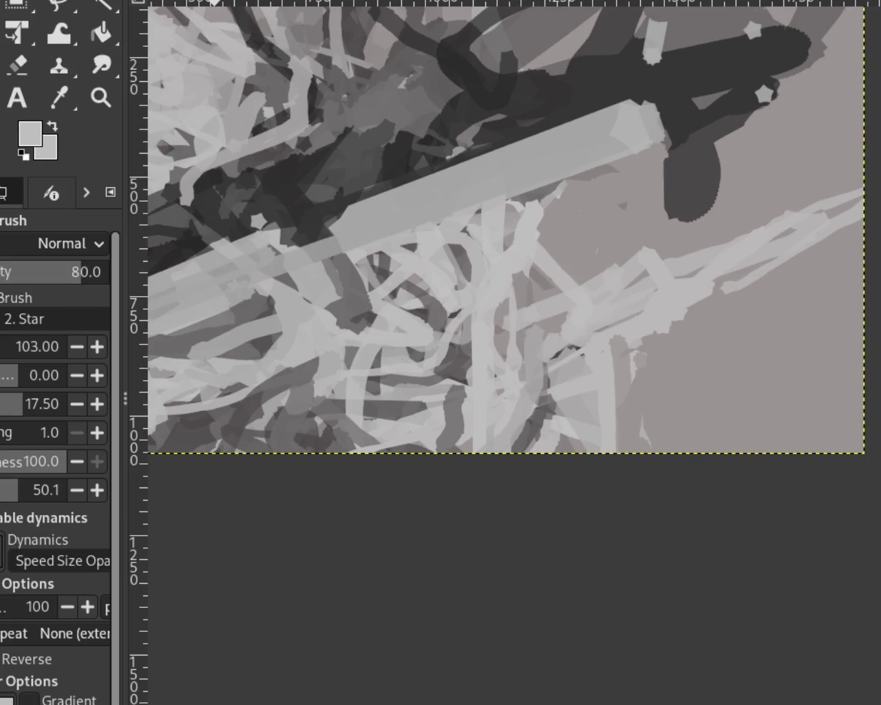
{"action": "left_click", "coordinate": [101, 97]}
Step: Zoom the painting out and back in to a workable size
{"action": "left_click", "coordinate": [560, 309], "text": "ctrl"}
{"action": "left_click", "coordinate": [472, 275]}
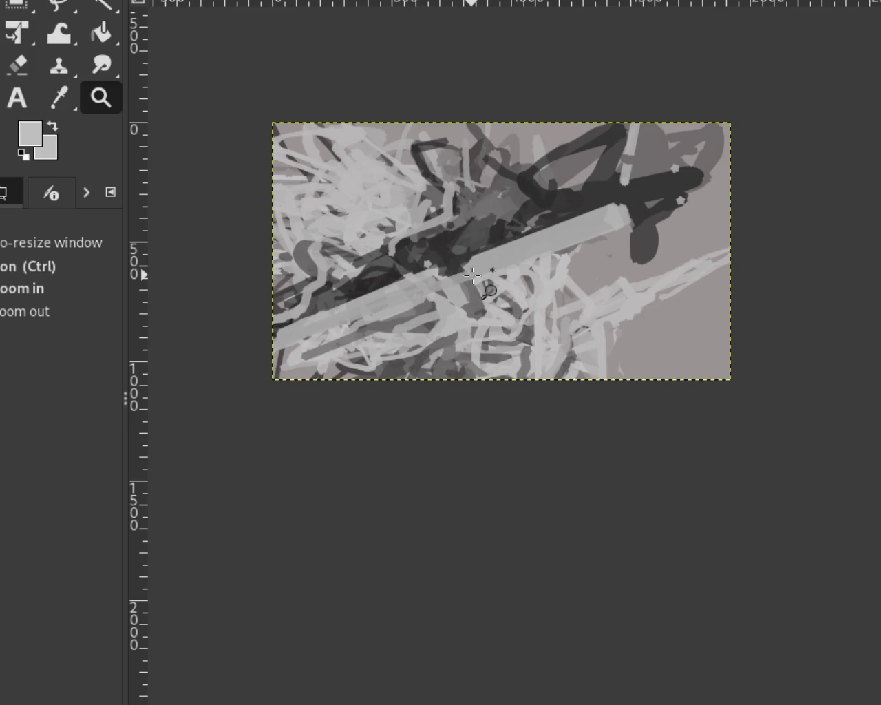
{"action": "left_click", "coordinate": [472, 276], "text": "ctrl"}
{"action": "left_click", "coordinate": [504, 275], "text": "ctrl"}
{"action": "left_click", "coordinate": [504, 275], "text": "ctrl"}
{"action": "left_click", "coordinate": [504, 275], "text": "ctrl"}
{"action": "left_click", "coordinate": [505, 275]}
{"action": "left_click", "coordinate": [505, 275]}
{"action": "left_click", "coordinate": [509, 287]}
{"action": "left_click", "coordinate": [514, 301]}
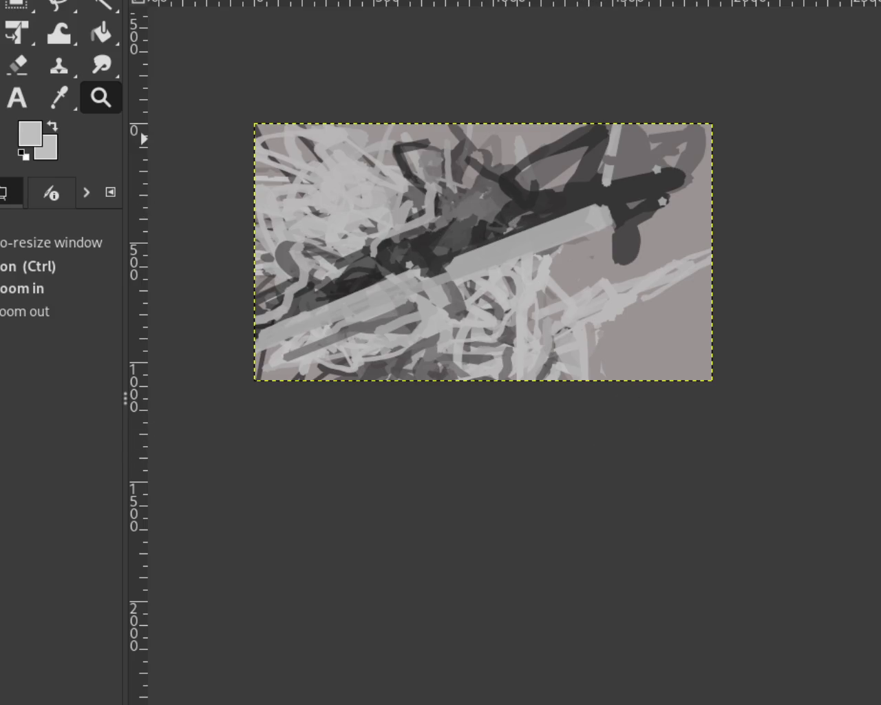
Step: Try light vertical streaks near the bottom edge, then undo them
{"action": "key", "text": "p"}
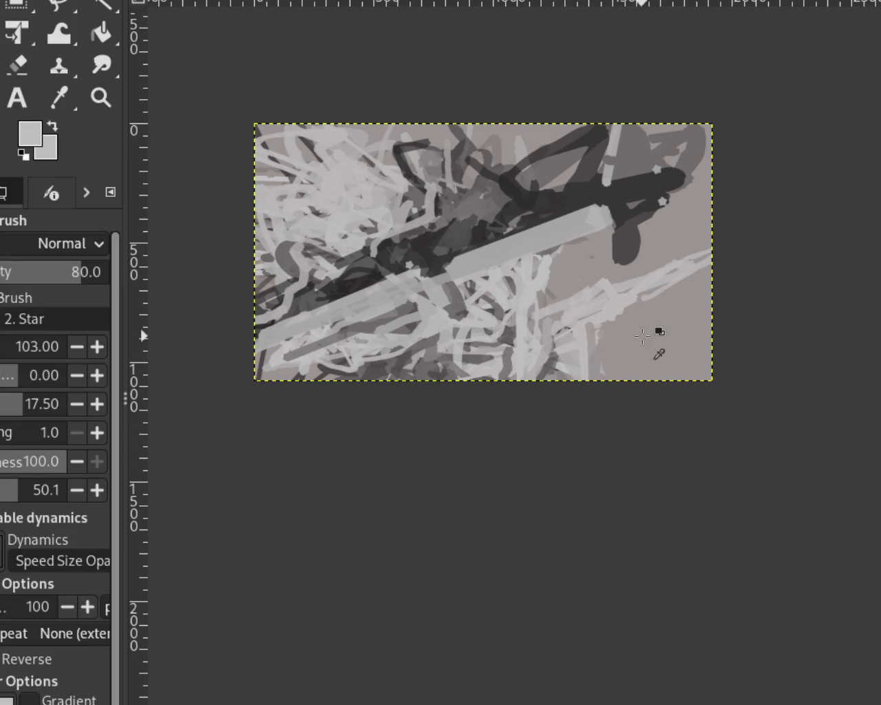
{"action": "left_click", "coordinate": [600, 336], "text": "ctrl"}
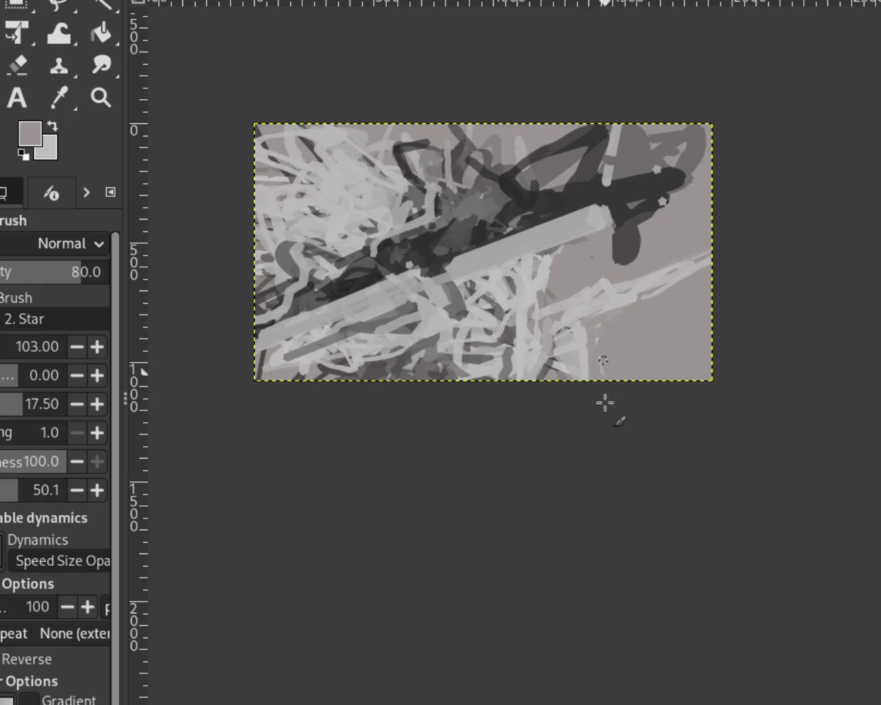
{"action": "left_click_drag", "start_coordinate": [588, 380], "coordinate": [556, 382]}
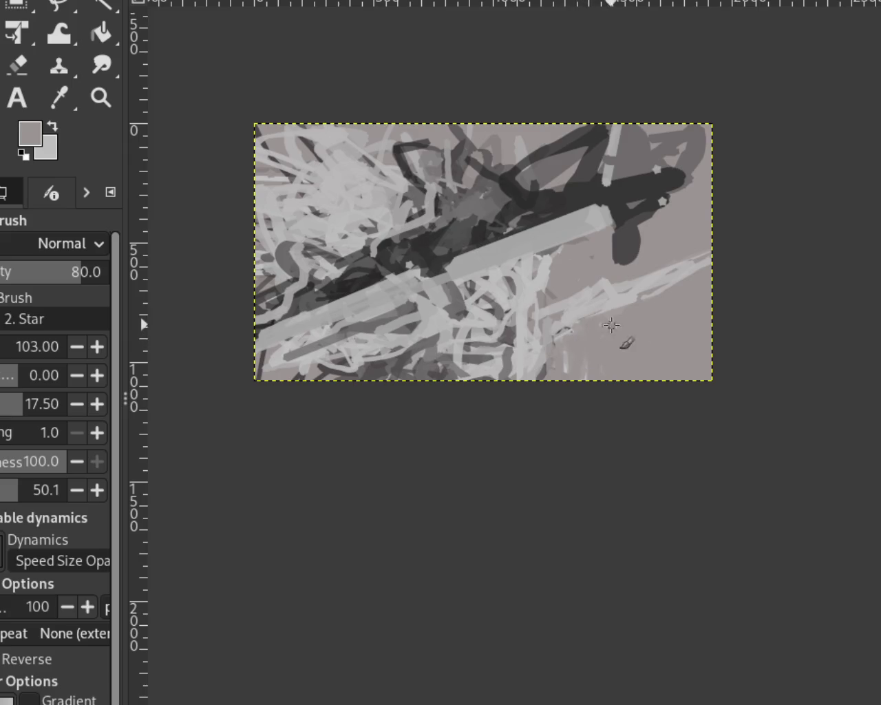
{"action": "mouse_move", "coordinate": [525, 345]}
{"action": "left_mouse_down"}
{"action": "mouse_move", "coordinate": [570, 362]}
{"action": "mouse_move", "coordinate": [525, 376]}
{"action": "left_mouse_up"}
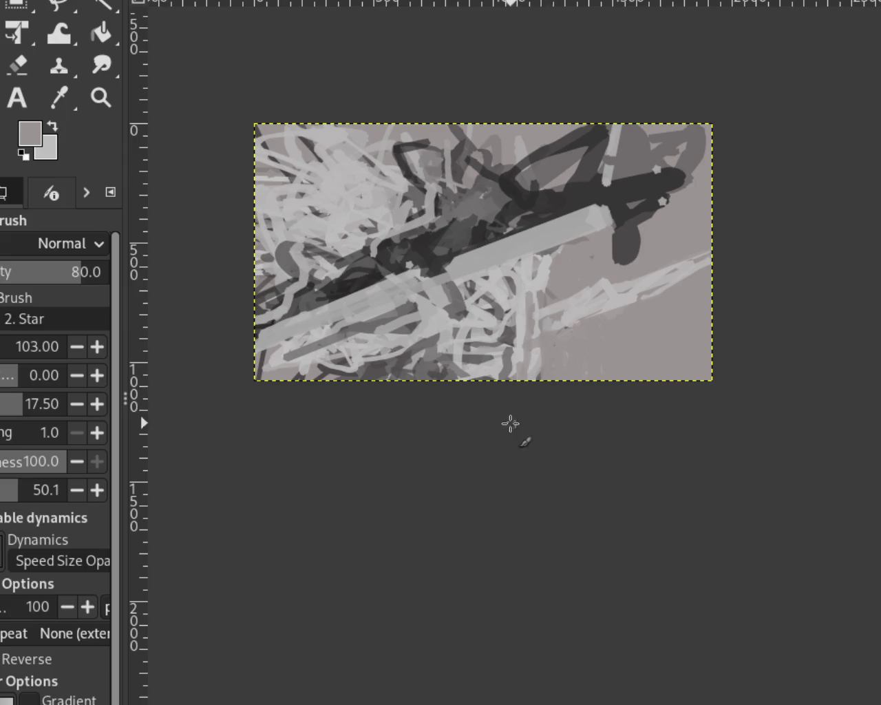
{"action": "left_click", "coordinate": [517, 328], "text": "ctrl"}
{"action": "left_click_drag", "start_coordinate": [530, 303], "coordinate": [527, 411]}
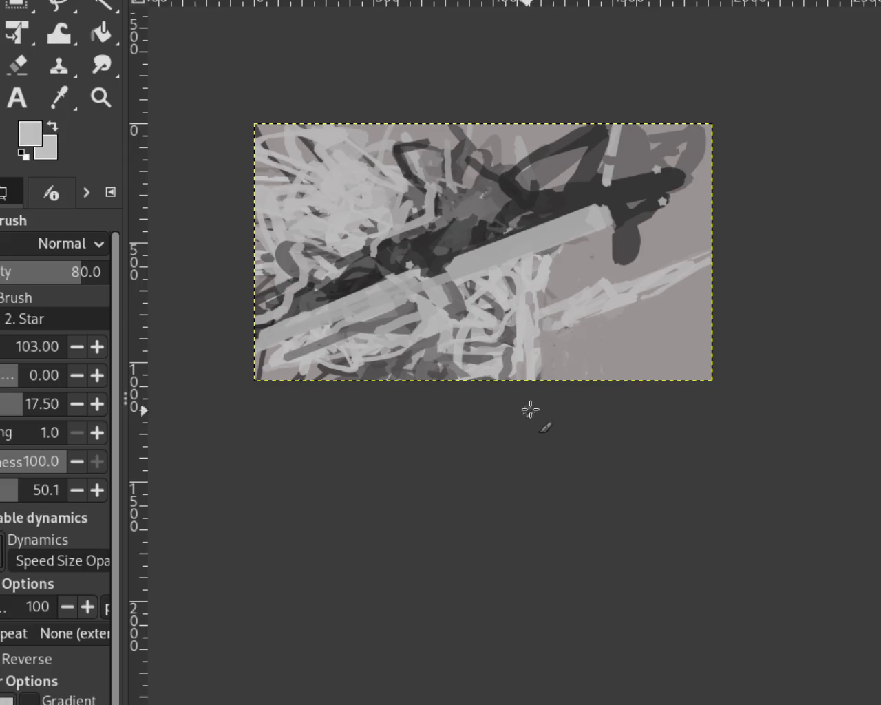
{"action": "key", "text": "ctrl+z"}
{"action": "key", "text": "ctrl+z"}
{"action": "key", "text": "ctrl+z"}
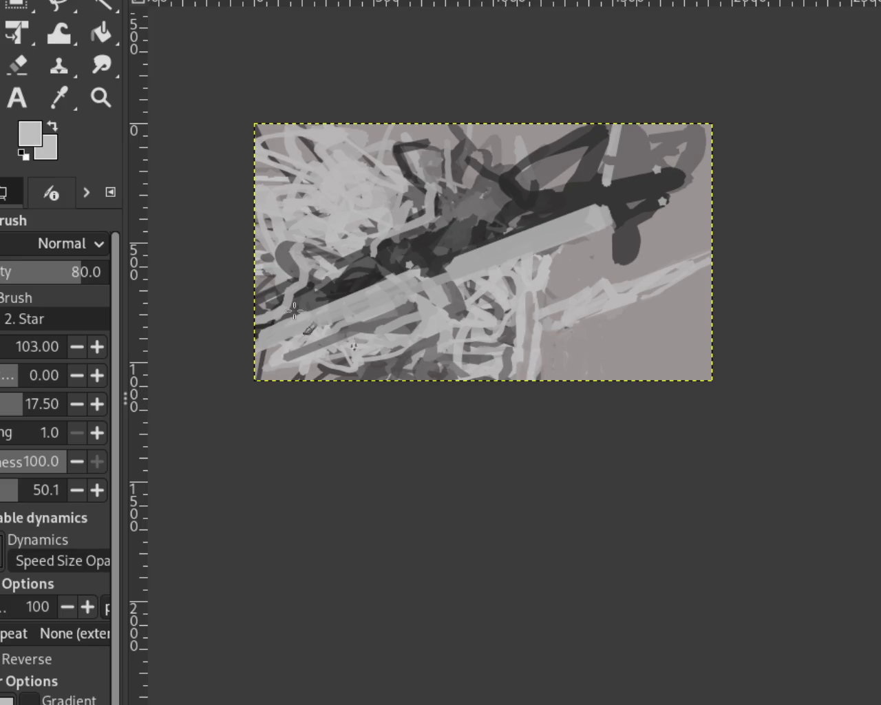
{"action": "key", "text": "ctrl+z"}
{"action": "key", "text": "ctrl+z"}
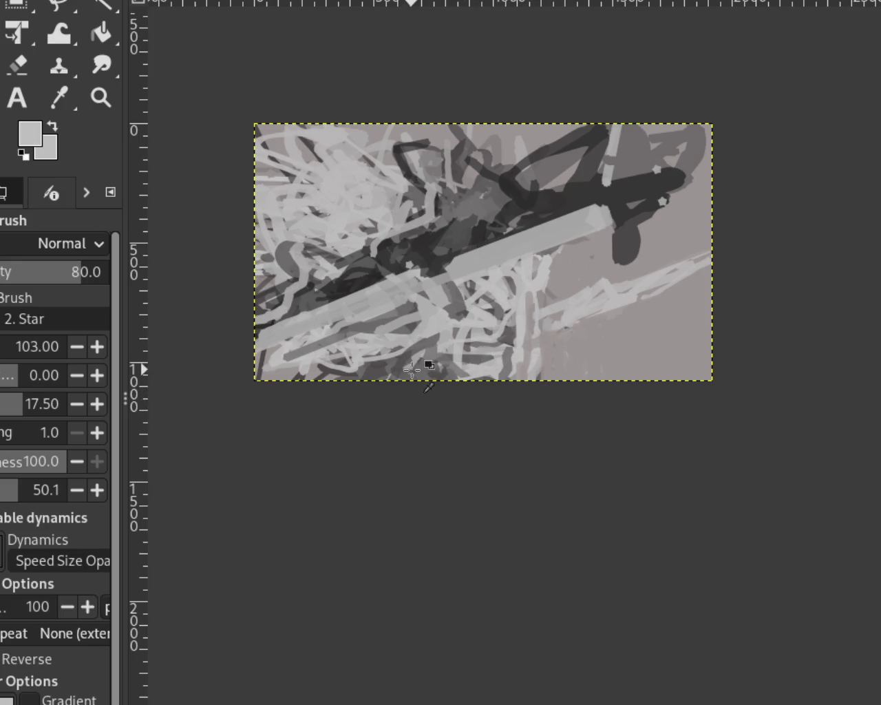
{"action": "left_click", "coordinate": [485, 356], "text": "ctrl"}
{"action": "key", "text": "ctrl+z"}
{"action": "key", "text": "ctrl+z"}
{"action": "key", "text": "ctrl+z"}
{"action": "key", "text": "ctrl+z"}
{"action": "key", "text": "ctrl+z"}
{"action": "key", "text": "ctrl+z"}
{"action": "key", "text": "ctrl+z"}
{"action": "key", "text": "ctrl+z"}
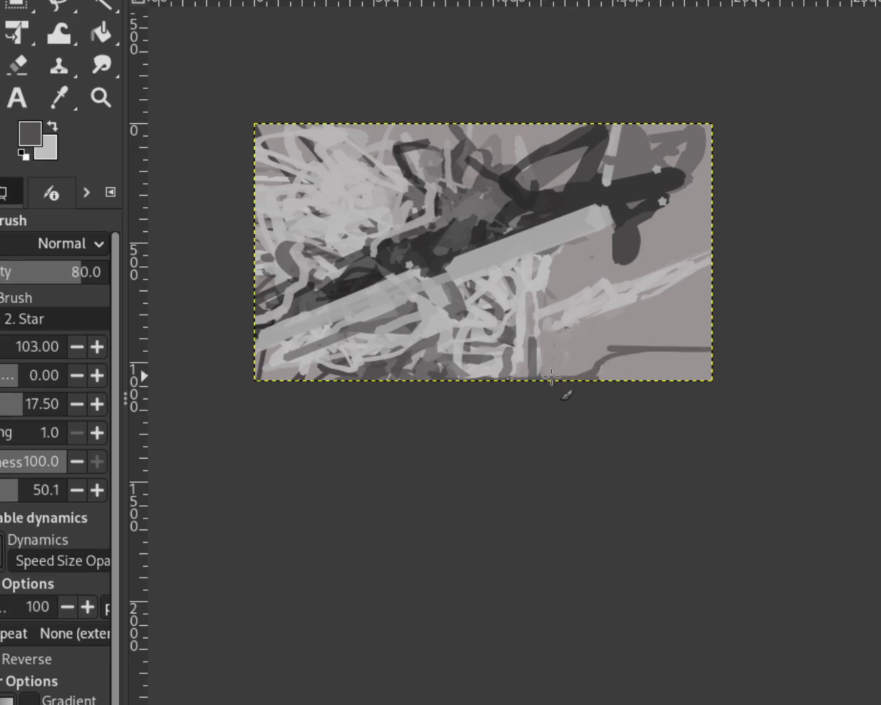
{"action": "key", "text": "ctrl+z"}
{"action": "key", "text": "ctrl+z"}
{"action": "key", "text": "ctrl+z"}
{"action": "key", "text": "ctrl+z"}
{"action": "key", "text": "ctrl+z"}
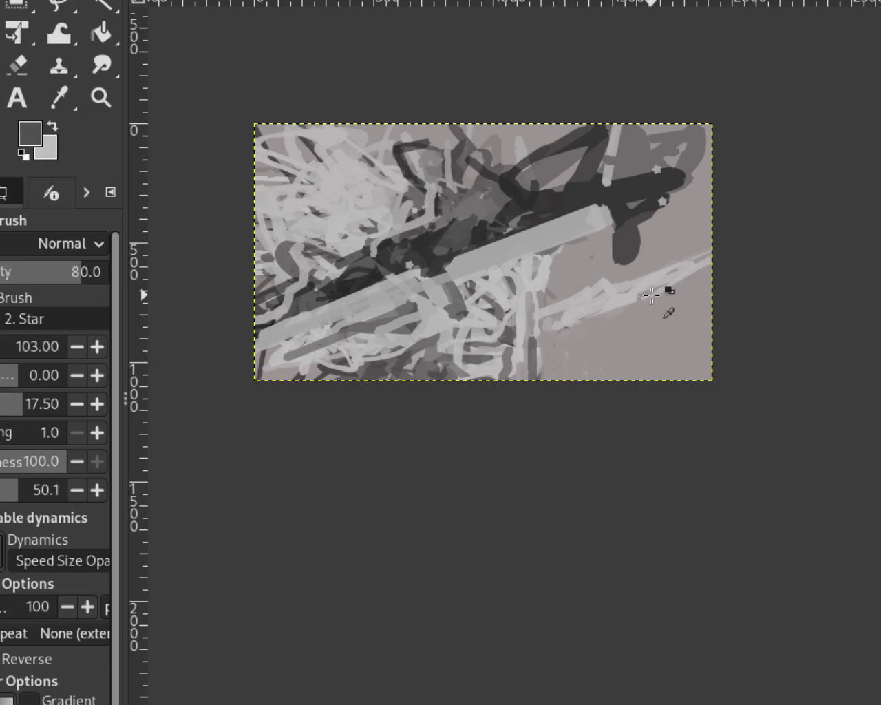
{"action": "left_click", "coordinate": [681, 286], "text": "ctrl"}
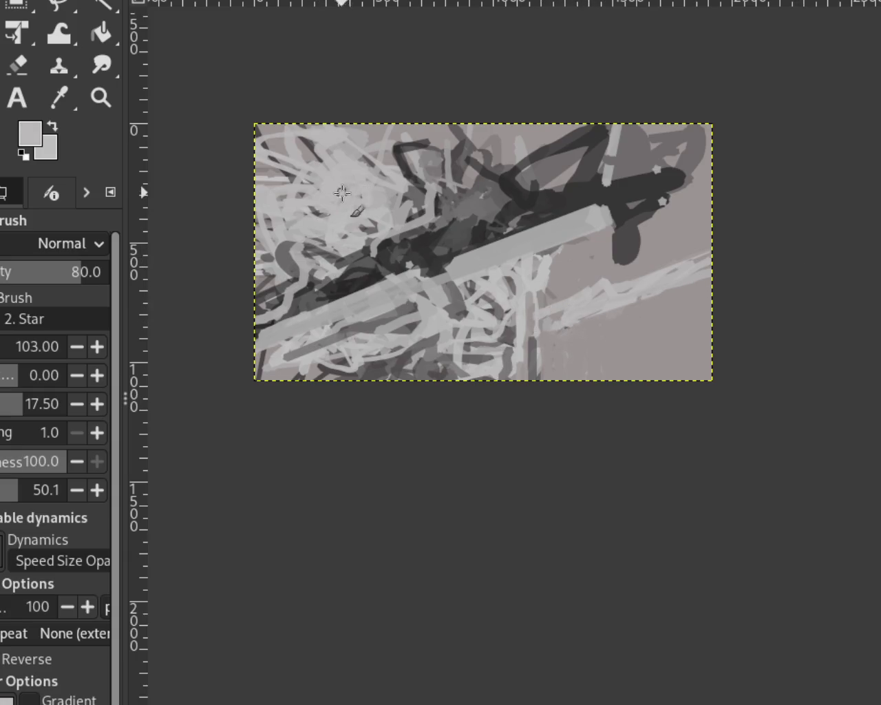
Step: Dab a small dark star mark near the upper right and a faint one lower right
{"action": "left_click", "coordinate": [666, 192], "text": "ctrl"}
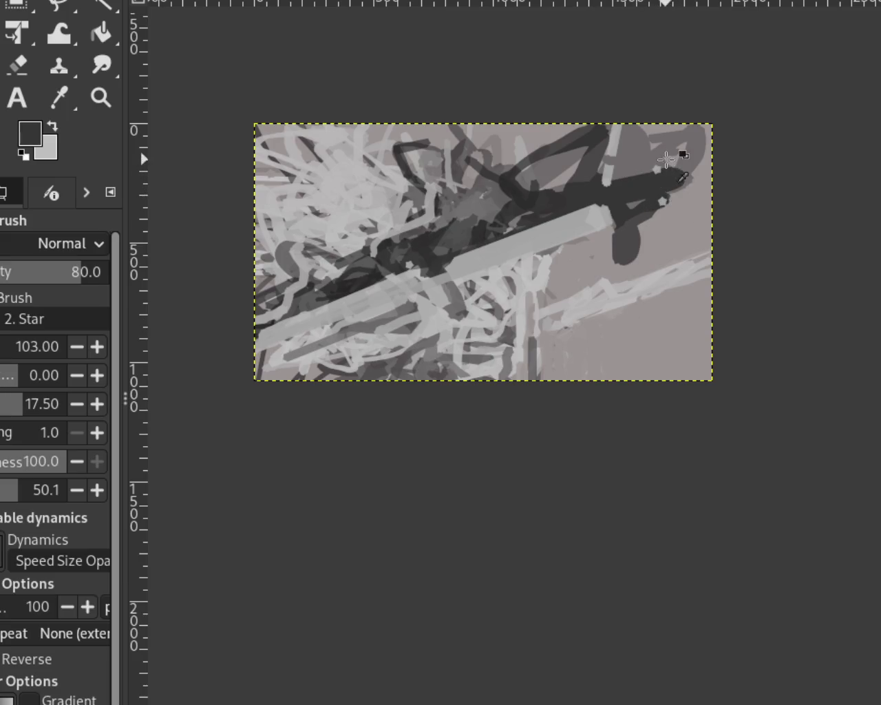
{"action": "left_click", "coordinate": [642, 180], "text": "ctrl"}
{"action": "left_click", "coordinate": [659, 177]}
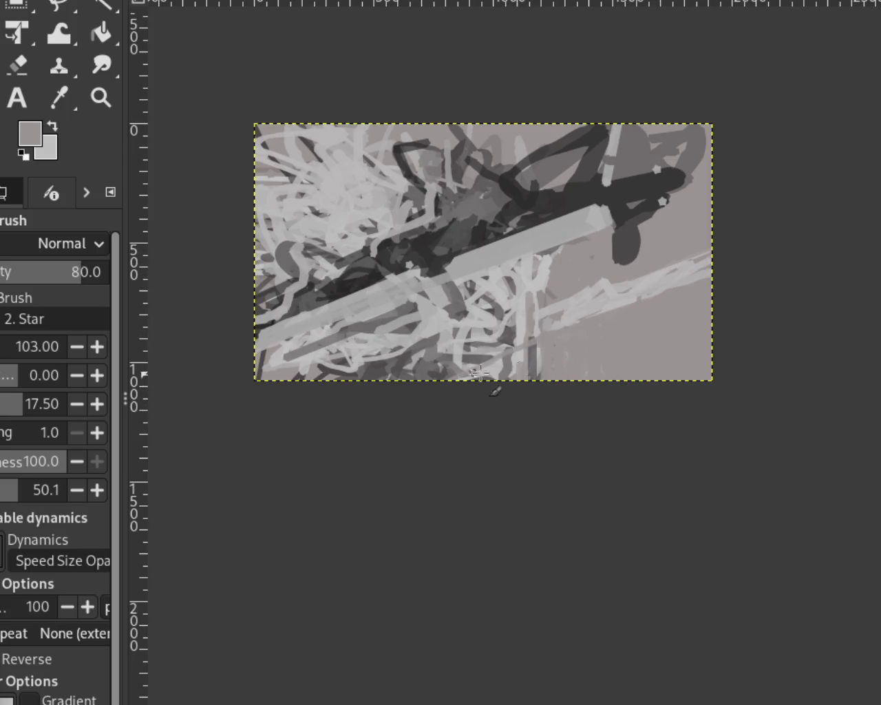
{"action": "left_click", "coordinate": [619, 310]}
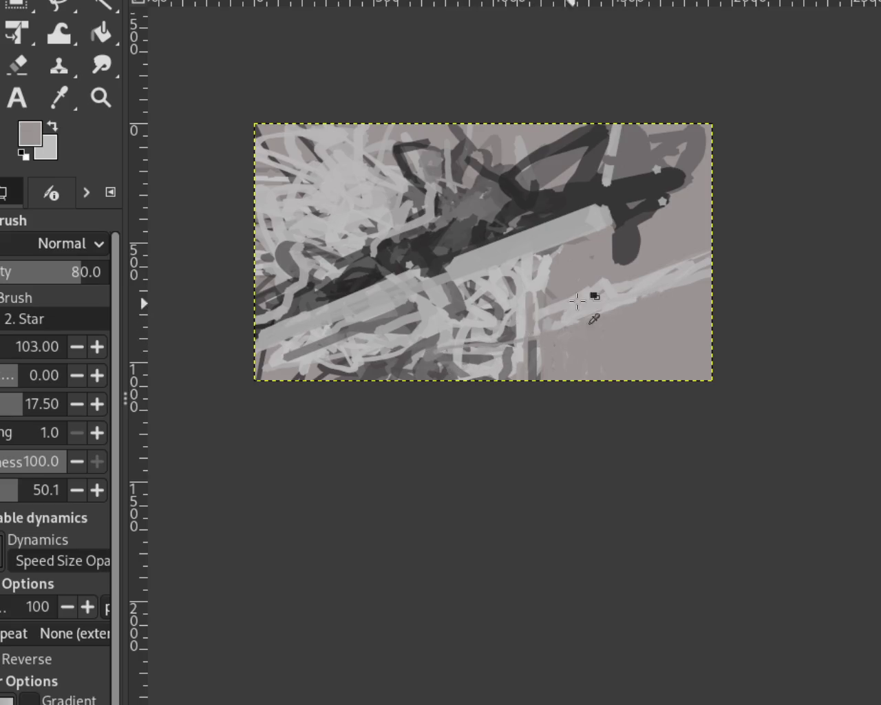
Step: Try dark diagonal strokes across the lower right and undo them
{"action": "left_click", "coordinate": [558, 334], "text": "ctrl"}
{"action": "left_click", "coordinate": [530, 358], "text": "ctrl"}
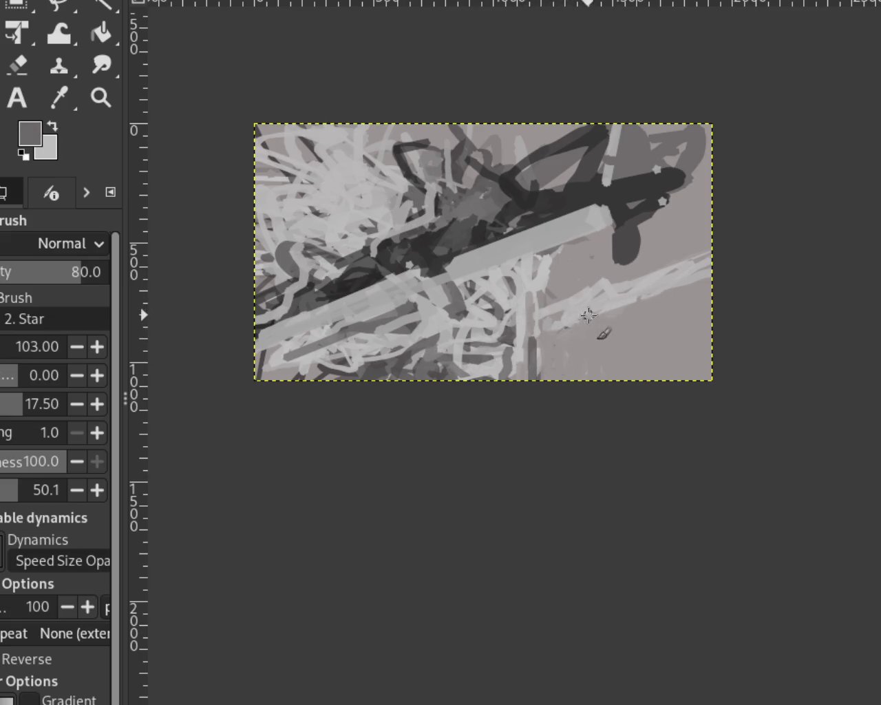
{"action": "left_click_drag", "start_coordinate": [579, 313], "coordinate": [455, 354]}
{"action": "left_click_drag", "start_coordinate": [517, 327], "coordinate": [533, 345]}
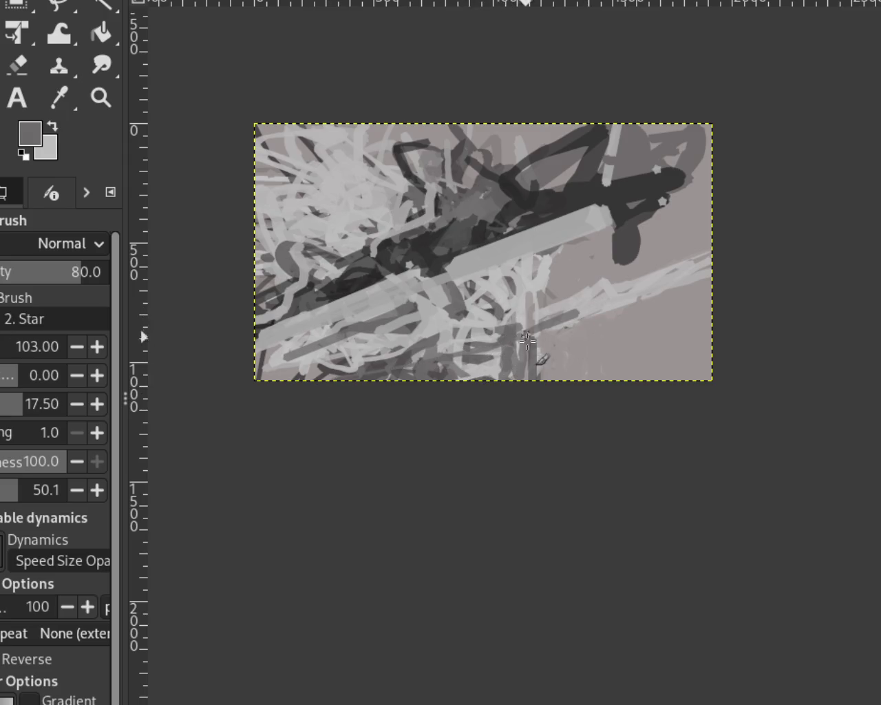
{"action": "key", "text": "ctrl+z"}
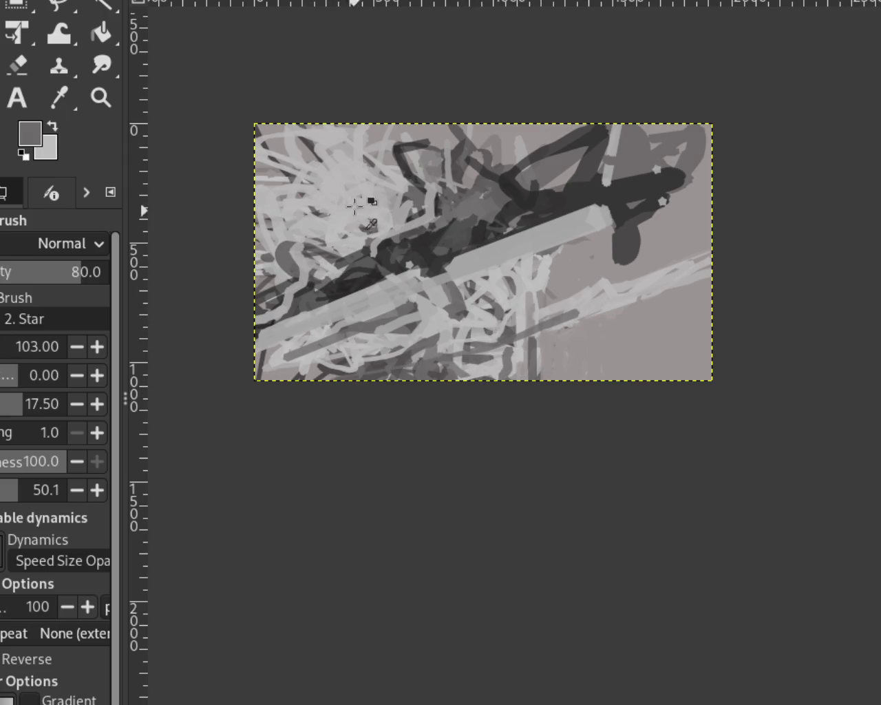
Step: Paint long light grey streaks from the lower right down-left to the bottom edge
{"action": "left_click", "coordinate": [311, 151], "text": "ctrl"}
{"action": "left_click_drag", "start_coordinate": [311, 150], "coordinate": [242, 262]}
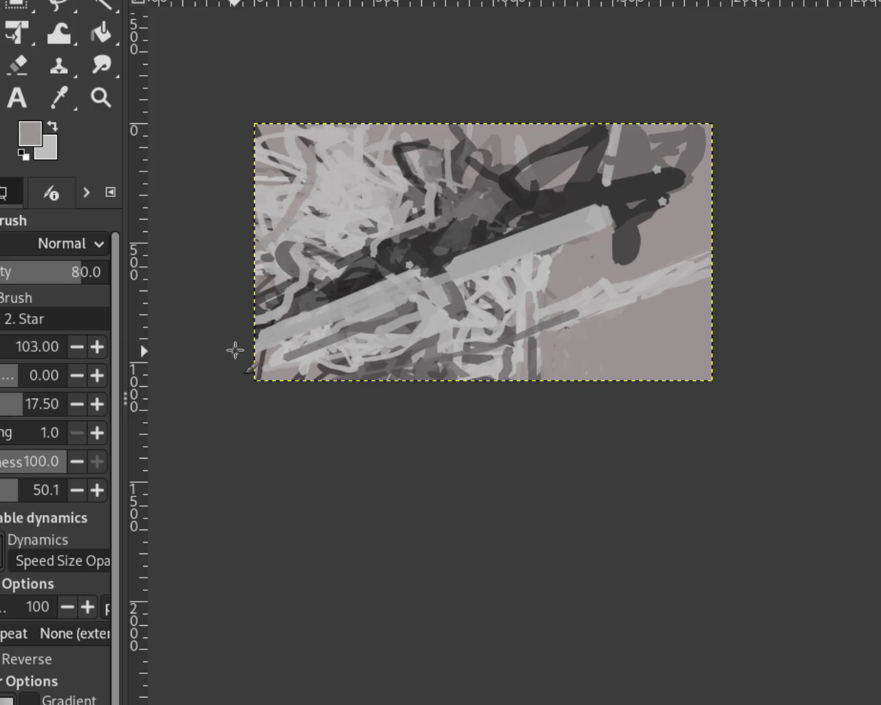
{"action": "left_click_drag", "start_coordinate": [604, 305], "coordinate": [149, 455]}
{"action": "left_click_drag", "start_coordinate": [609, 318], "coordinate": [305, 377]}
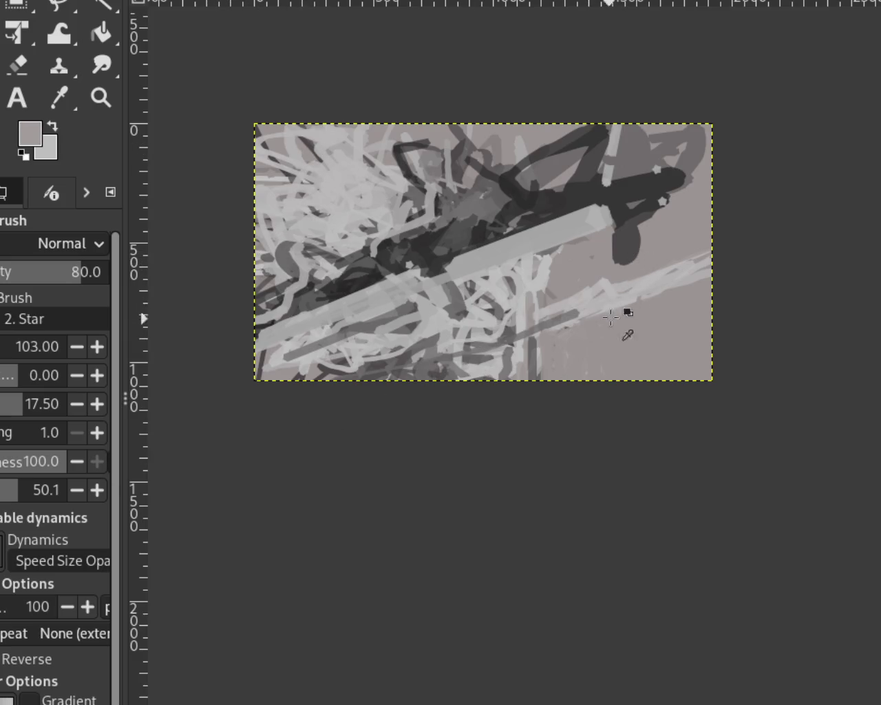
{"action": "left_click", "coordinate": [626, 291], "text": "ctrl"}
{"action": "left_click_drag", "start_coordinate": [626, 291], "coordinate": [264, 400]}
{"action": "left_click_drag", "start_coordinate": [656, 305], "coordinate": [410, 381]}
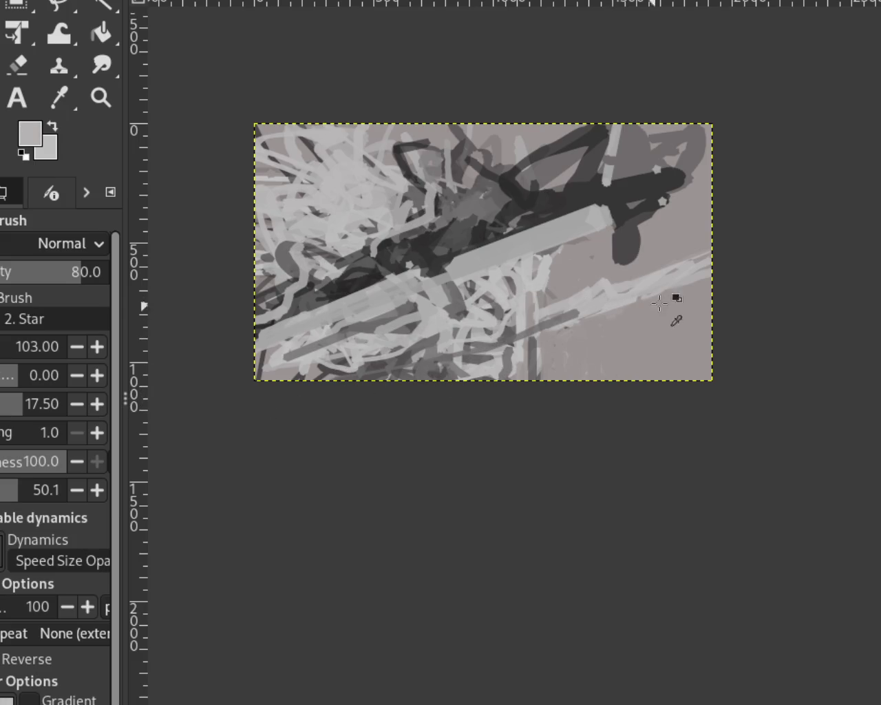
{"action": "left_click_drag", "start_coordinate": [633, 283], "coordinate": [351, 381]}
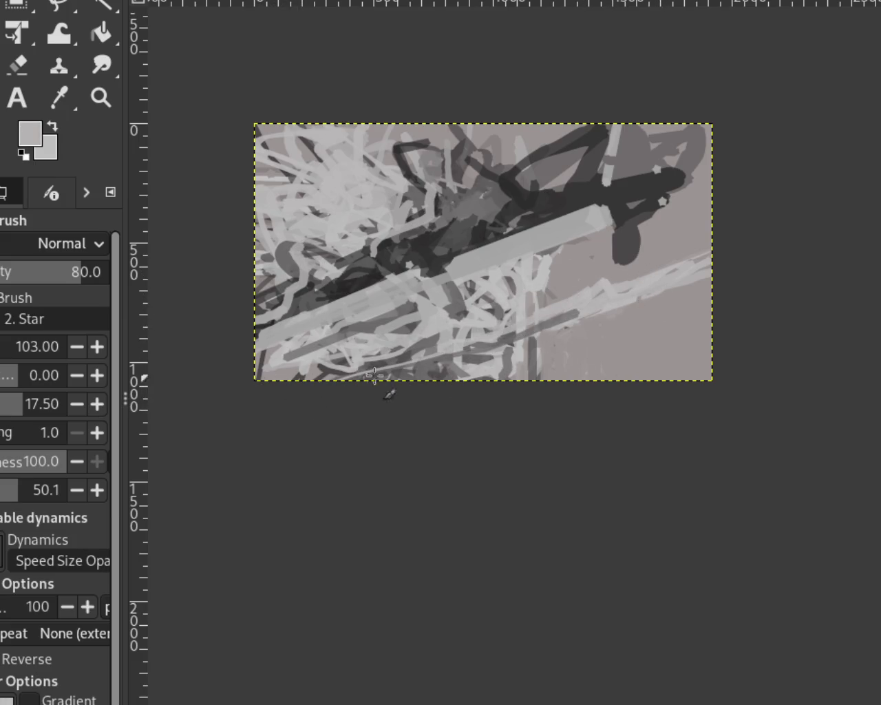
{"action": "left_click_drag", "start_coordinate": [572, 312], "coordinate": [411, 380]}
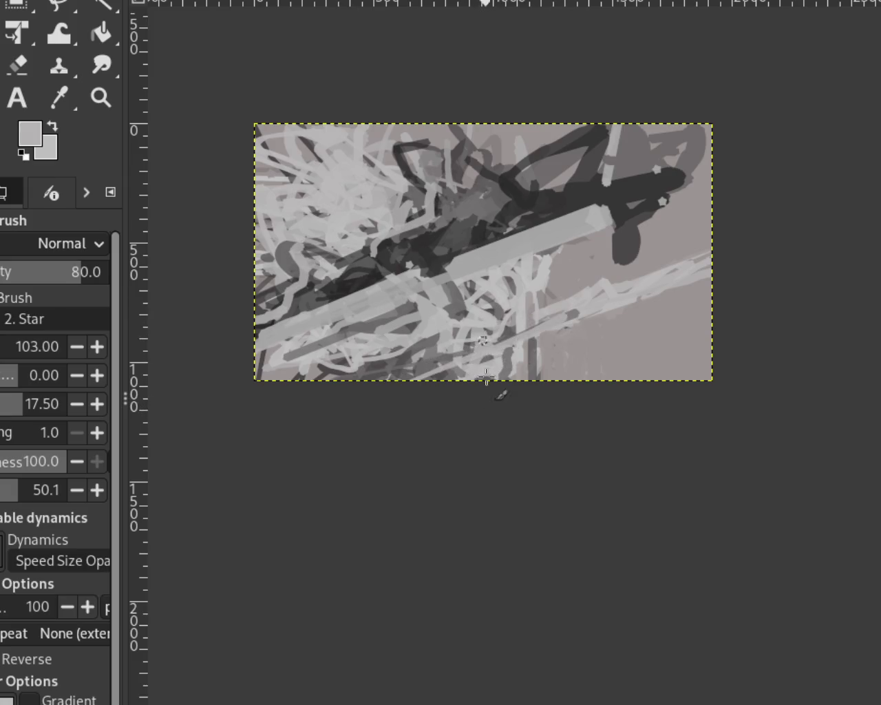
Step: Add a darker grey stroke toward the bottom edge and re-sample light grey
{"action": "left_click", "coordinate": [518, 315], "text": "ctrl"}
{"action": "left_click_drag", "start_coordinate": [531, 347], "coordinate": [414, 376]}
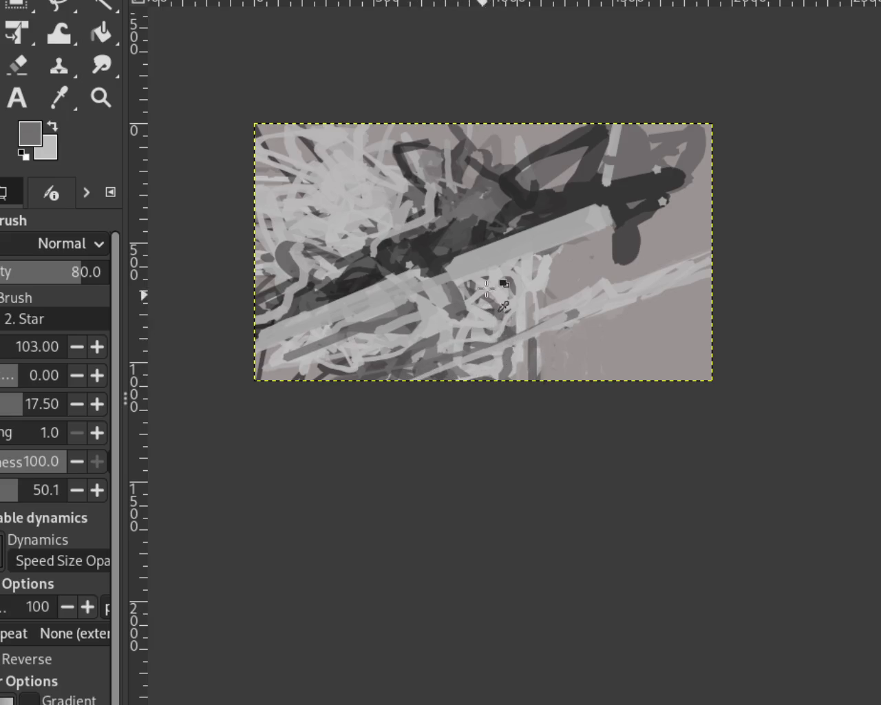
{"action": "left_click", "coordinate": [483, 296], "text": "ctrl"}
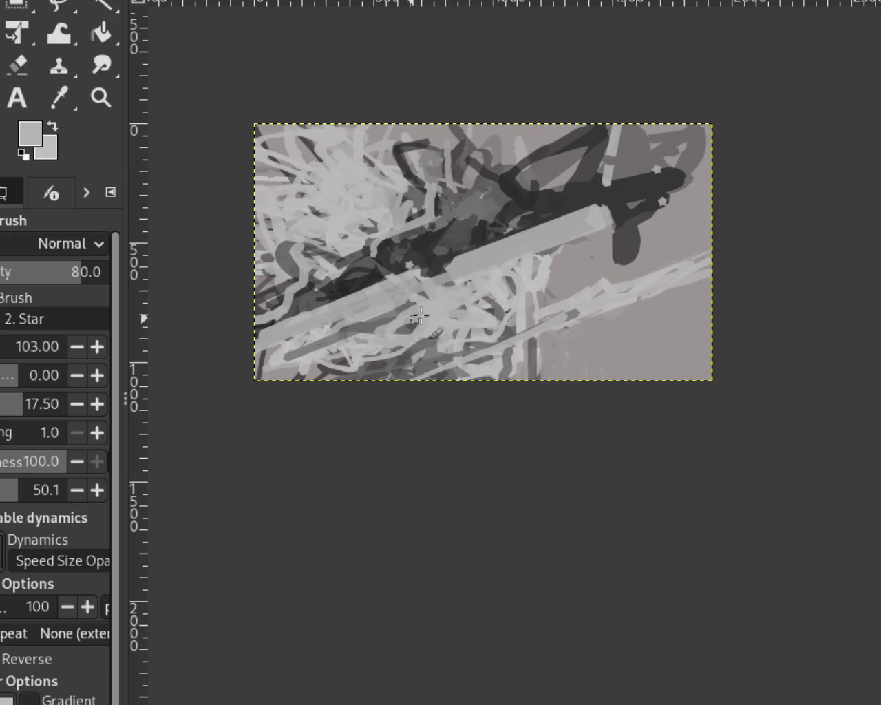
Step: Zoom the canvas in and out repeatedly until the full painting fits with margins
{"action": "key", "text": "z"}
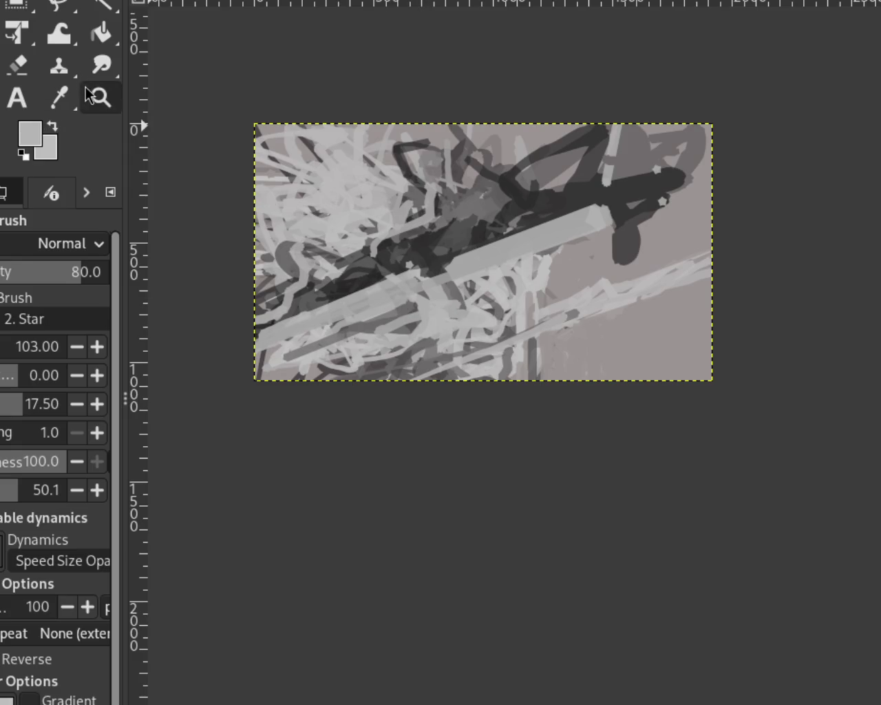
{"action": "left_click", "coordinate": [470, 325], "text": "ctrl"}
{"action": "left_click", "coordinate": [471, 326]}
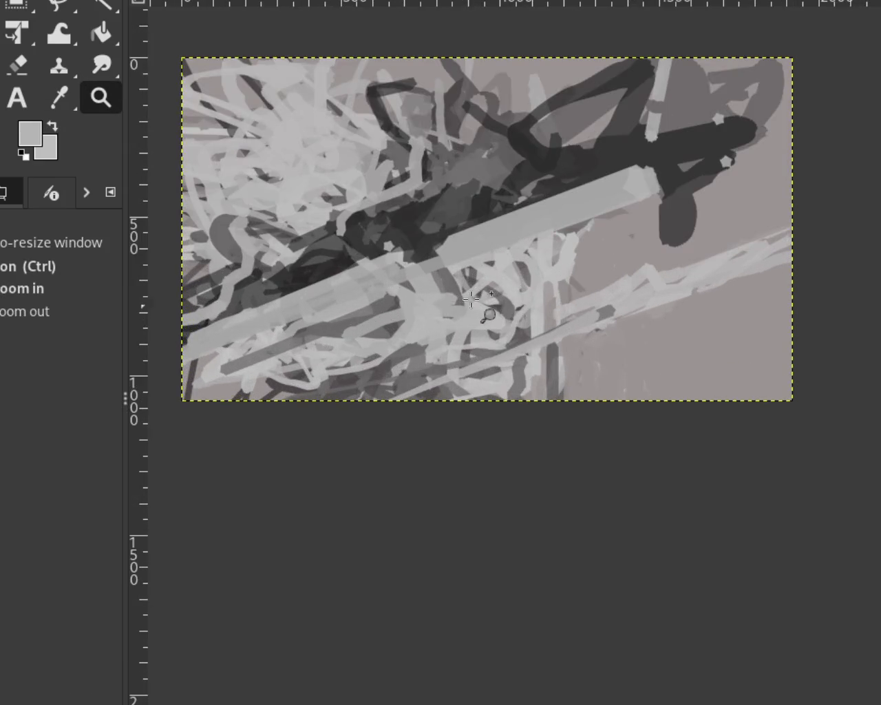
{"action": "left_click", "coordinate": [498, 278], "text": "ctrl"}
{"action": "left_click", "coordinate": [500, 283], "text": "ctrl"}
{"action": "left_click", "coordinate": [443, 241]}
{"action": "left_click", "coordinate": [392, 261]}
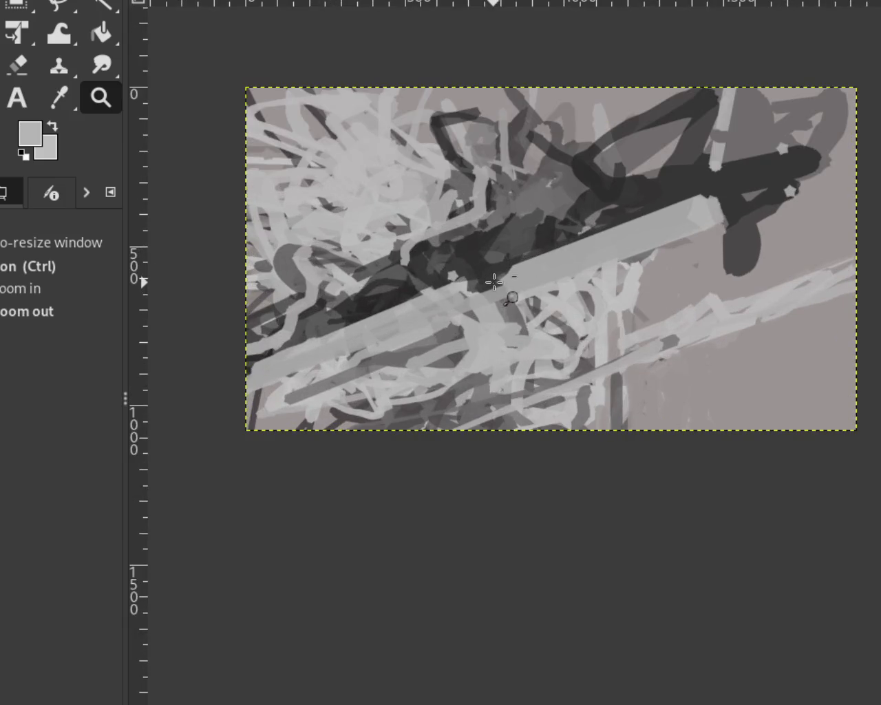
{"action": "left_click", "coordinate": [492, 285], "text": "ctrl"}
{"action": "left_click", "coordinate": [489, 321], "text": "ctrl"}
{"action": "left_click", "coordinate": [573, 316], "text": "ctrl"}
{"action": "left_click", "coordinate": [573, 316]}
{"action": "left_click", "coordinate": [572, 316]}
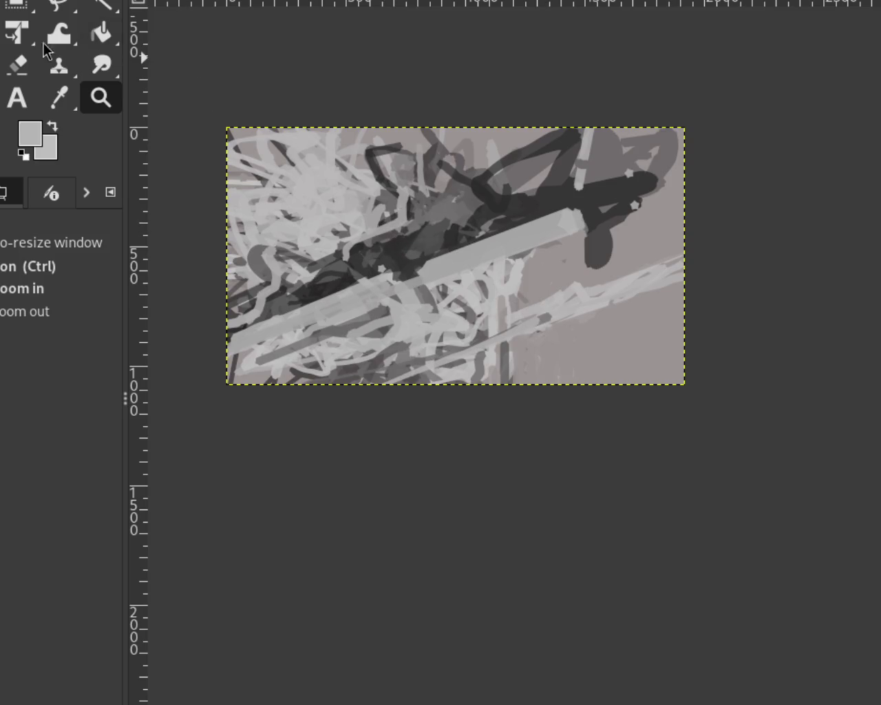
Step: Paint light grey strokes from the right edge running down-left
{"action": "key", "text": "p"}
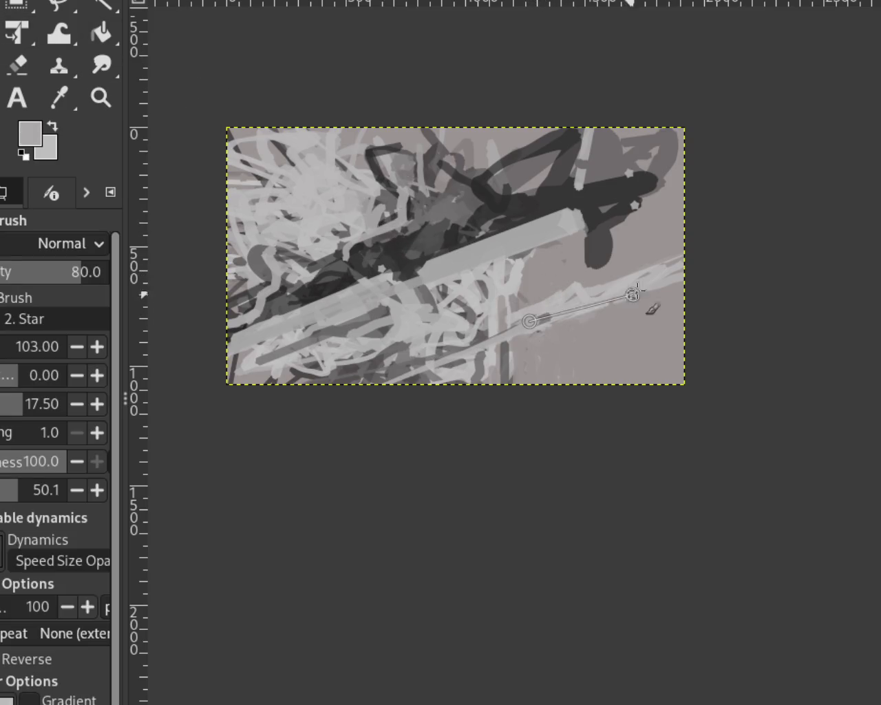
{"action": "left_click", "coordinate": [692, 294], "text": "shift"}
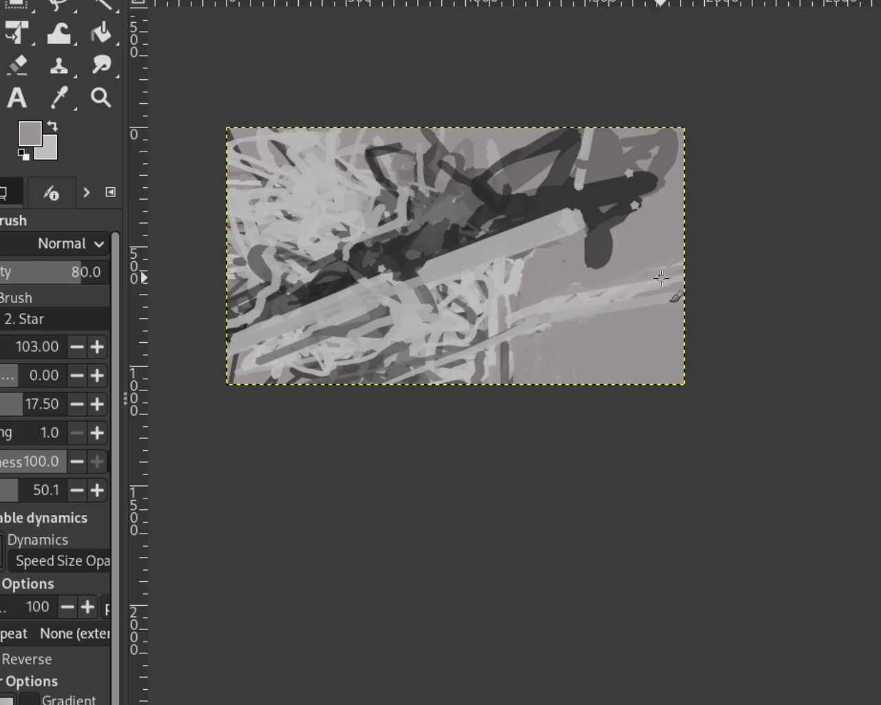
{"action": "left_click", "coordinate": [566, 310], "text": "ctrl"}
{"action": "left_click_drag", "start_coordinate": [692, 244], "coordinate": [606, 286]}
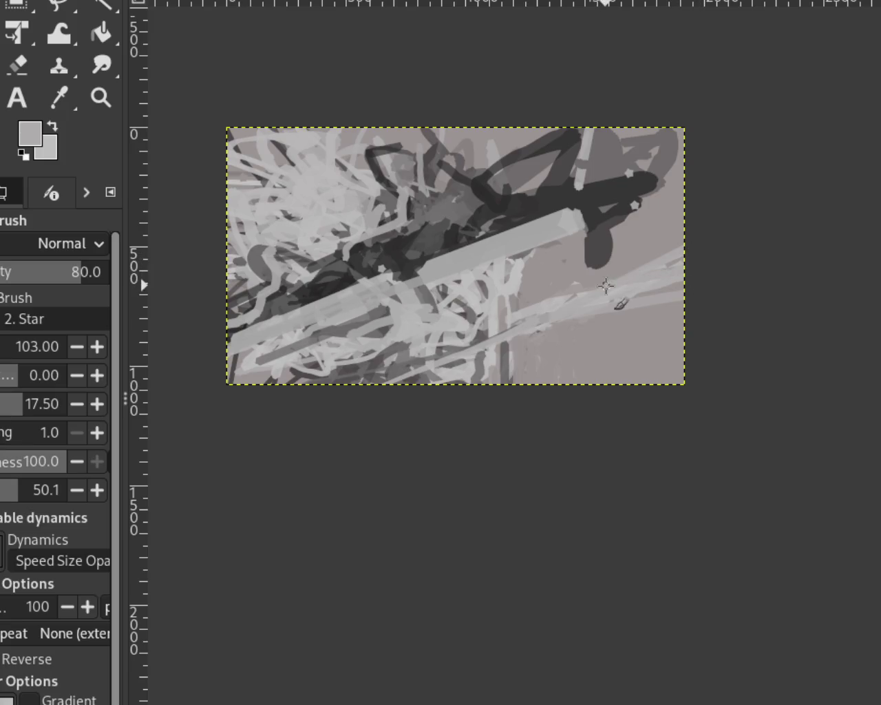
{"action": "left_click_drag", "start_coordinate": [684, 269], "coordinate": [540, 303]}
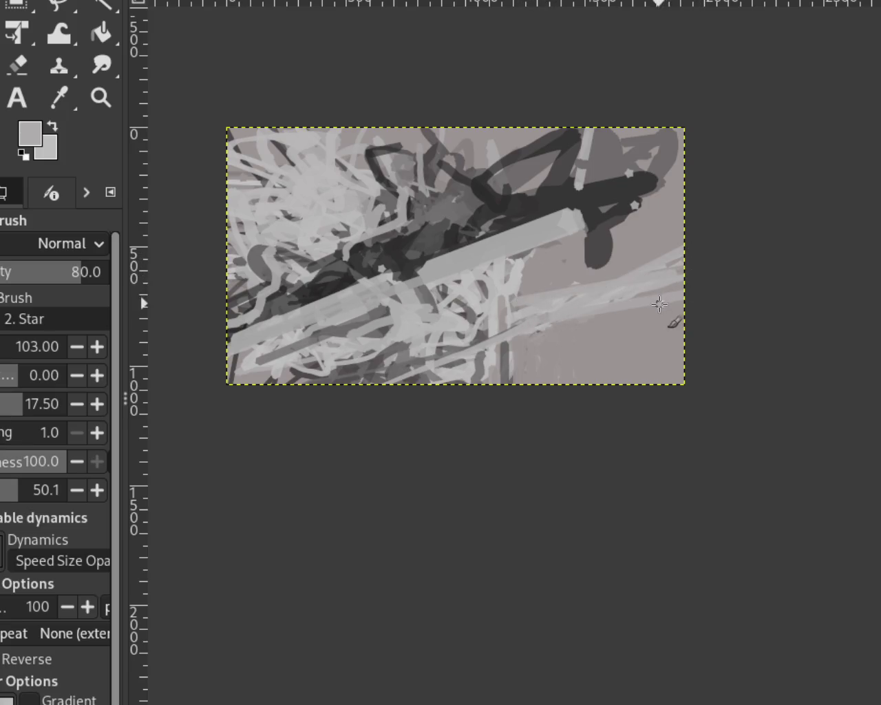
{"action": "left_click_drag", "start_coordinate": [662, 256], "coordinate": [533, 307]}
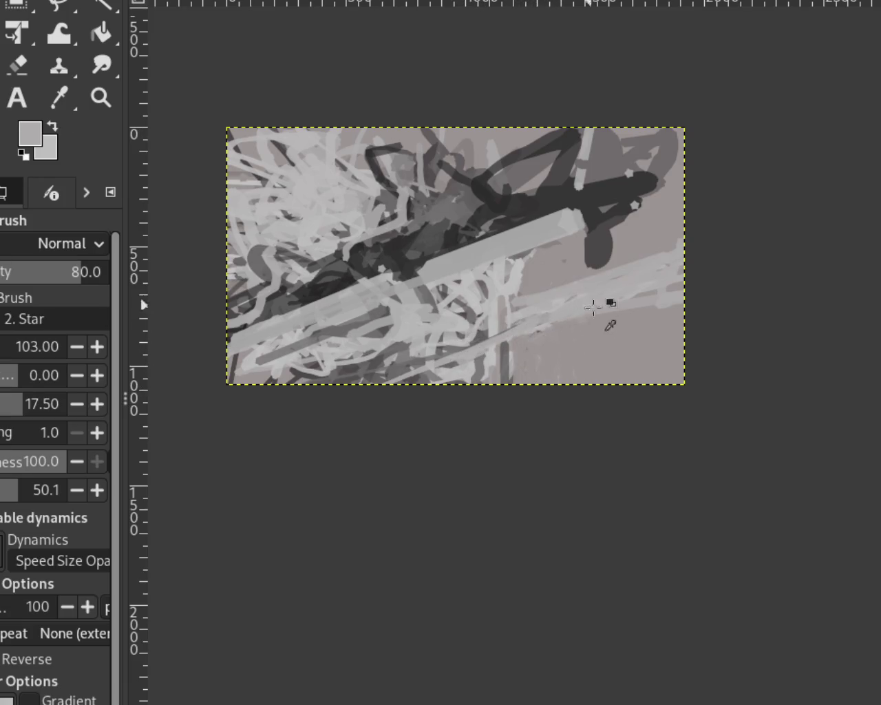
Step: Set brush opacity to 100 and cover the right-side light streaks with darker grey
{"action": "left_click", "coordinate": [617, 314], "text": "ctrl"}
{"action": "left_click_drag", "start_coordinate": [40, 271], "coordinate": [738, 270]}
{"action": "mouse_move", "coordinate": [669, 286]}
{"action": "left_mouse_down"}
{"action": "mouse_move", "coordinate": [665, 275]}
{"action": "mouse_move", "coordinate": [566, 323]}
{"action": "left_mouse_up"}
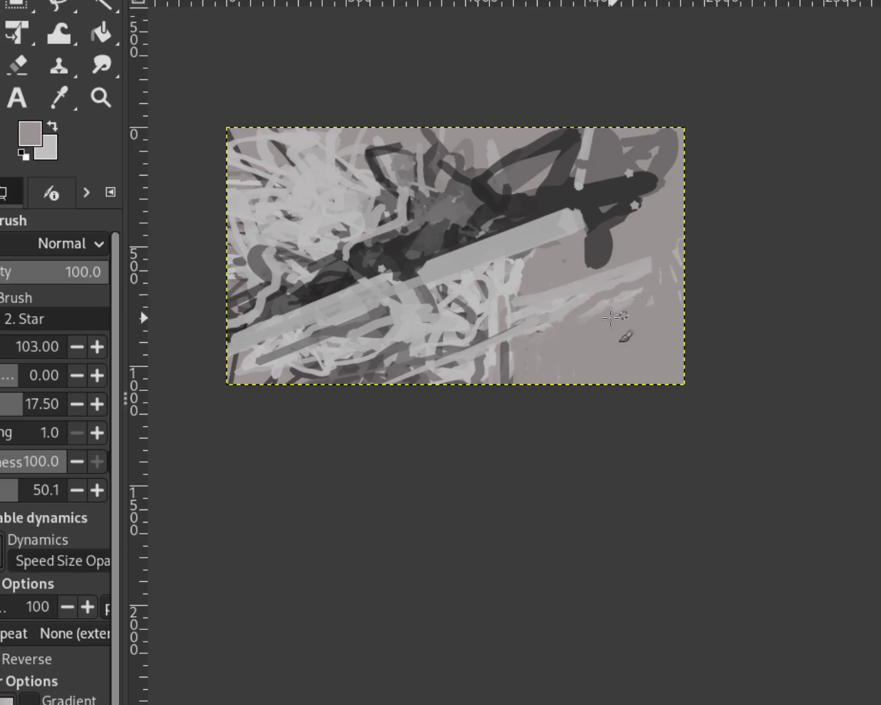
{"action": "mouse_move", "coordinate": [644, 310]}
{"action": "left_mouse_down"}
{"action": "mouse_move", "coordinate": [662, 275]}
{"action": "mouse_move", "coordinate": [606, 302]}
{"action": "mouse_move", "coordinate": [577, 354]}
{"action": "left_mouse_up"}
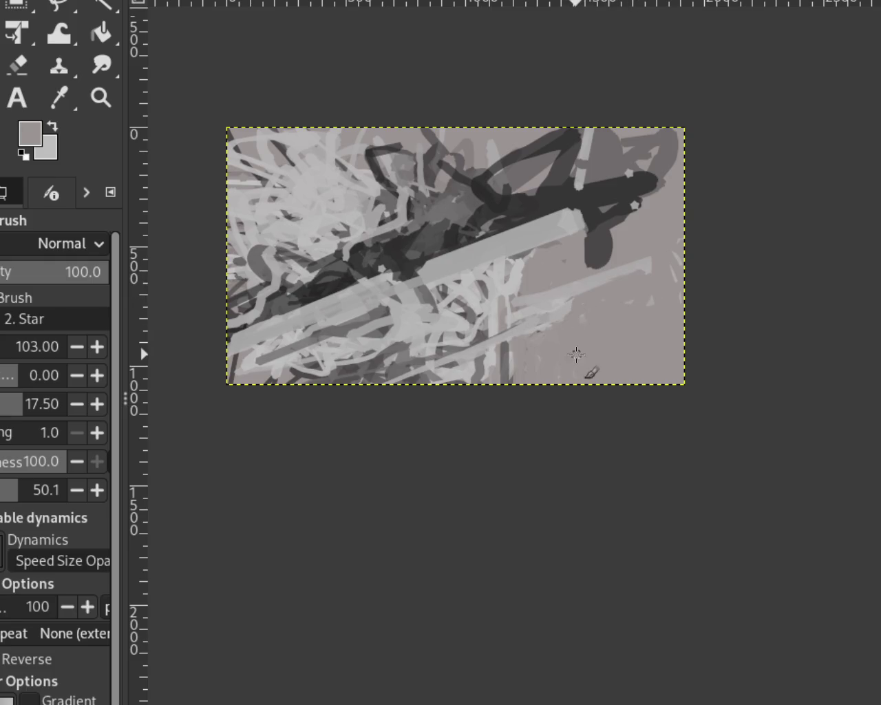
Step: Add light grey star marks and short light and dark strokes near the bottom edge
{"action": "left_click", "coordinate": [512, 313], "text": "ctrl"}
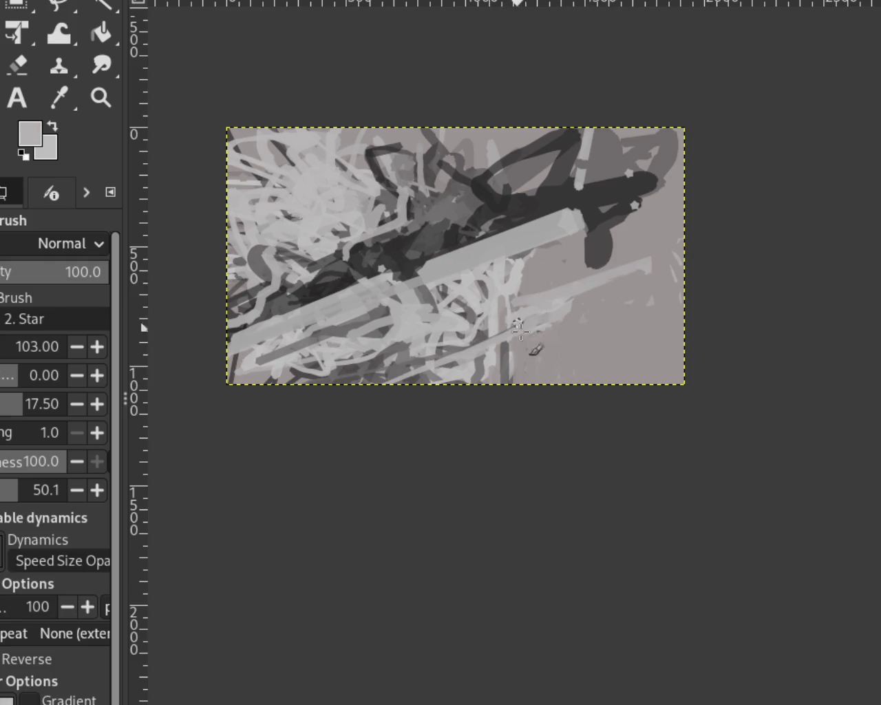
{"action": "left_click_drag", "start_coordinate": [532, 262], "coordinate": [523, 297]}
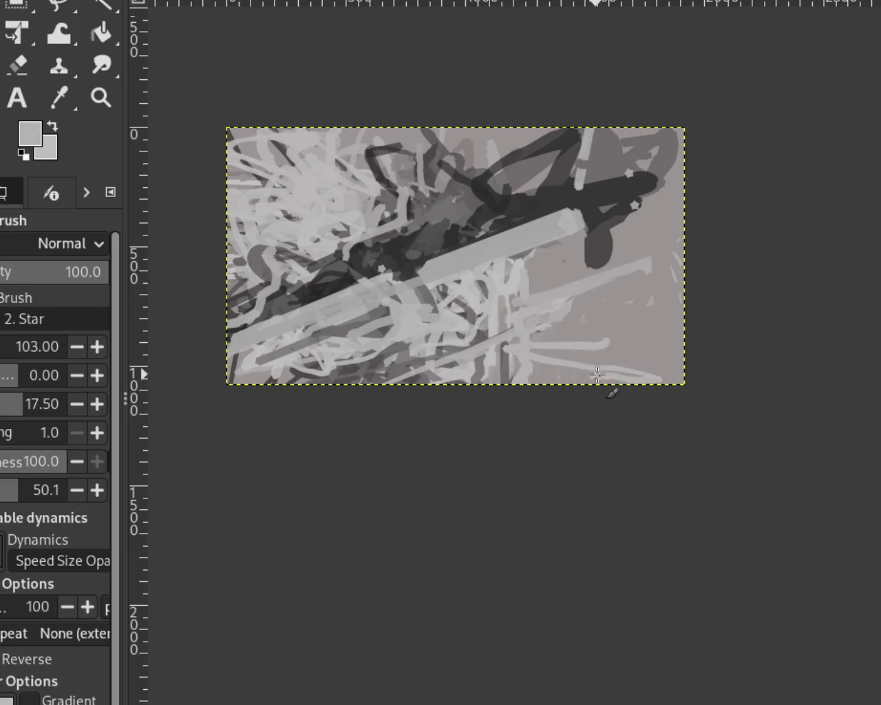
{"action": "mouse_move", "coordinate": [594, 352]}
{"action": "left_mouse_down"}
{"action": "mouse_move", "coordinate": [449, 366]}
{"action": "mouse_move", "coordinate": [482, 358]}
{"action": "mouse_move", "coordinate": [432, 377]}
{"action": "left_mouse_up"}
{"action": "left_click", "coordinate": [405, 374], "text": "ctrl"}
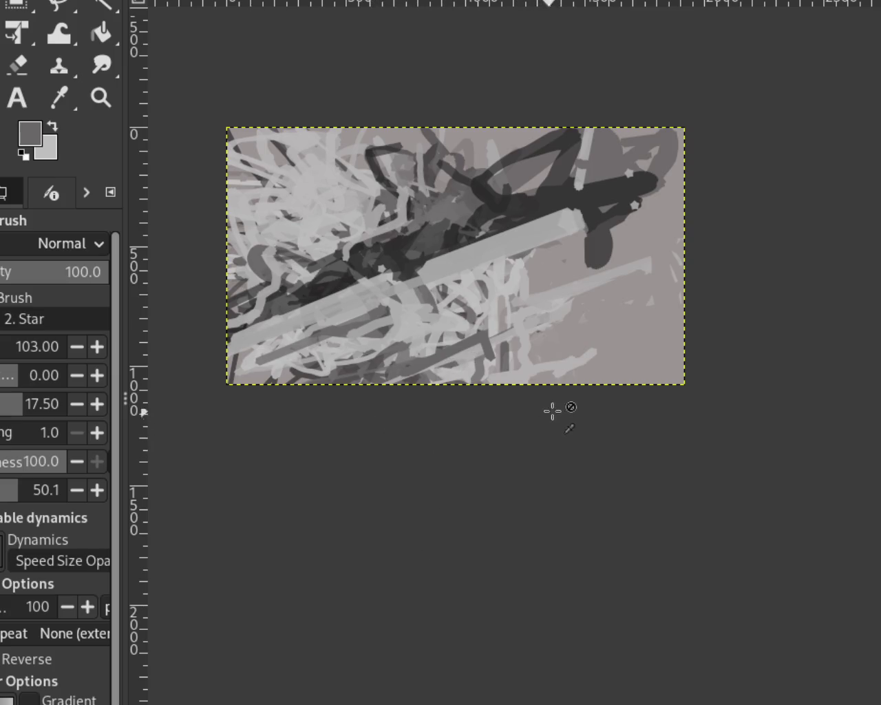
{"action": "left_click", "coordinate": [545, 275], "text": "ctrl"}
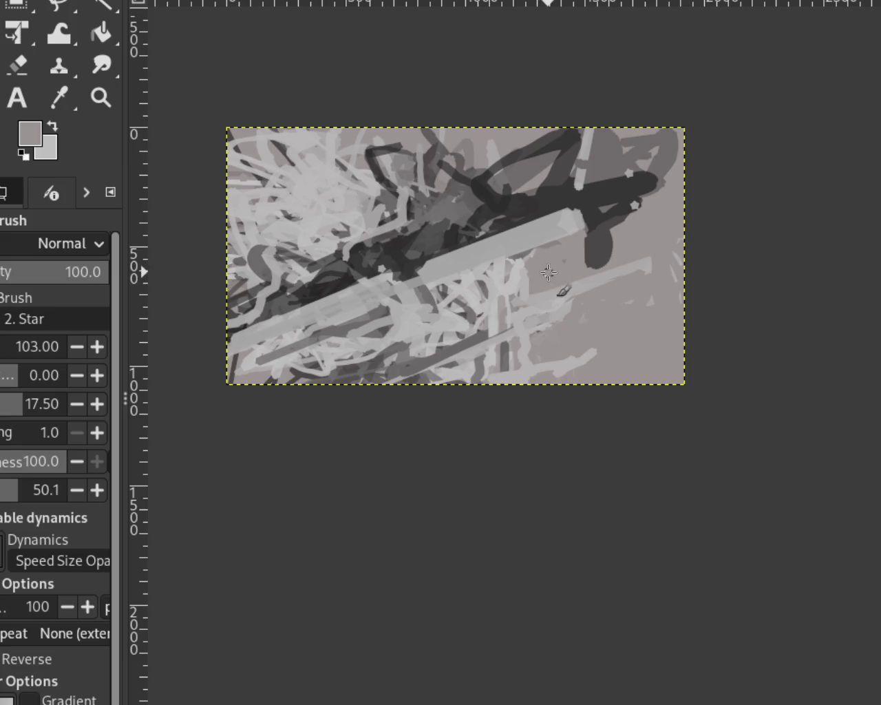
Step: Cover the light streaks and specks on the right and near the bottom centre with sampled light grey
{"action": "mouse_move", "coordinate": [549, 272]}
{"action": "left_mouse_down"}
{"action": "mouse_move", "coordinate": [568, 320]}
{"action": "mouse_move", "coordinate": [639, 279]}
{"action": "mouse_move", "coordinate": [604, 275]}
{"action": "left_mouse_up"}
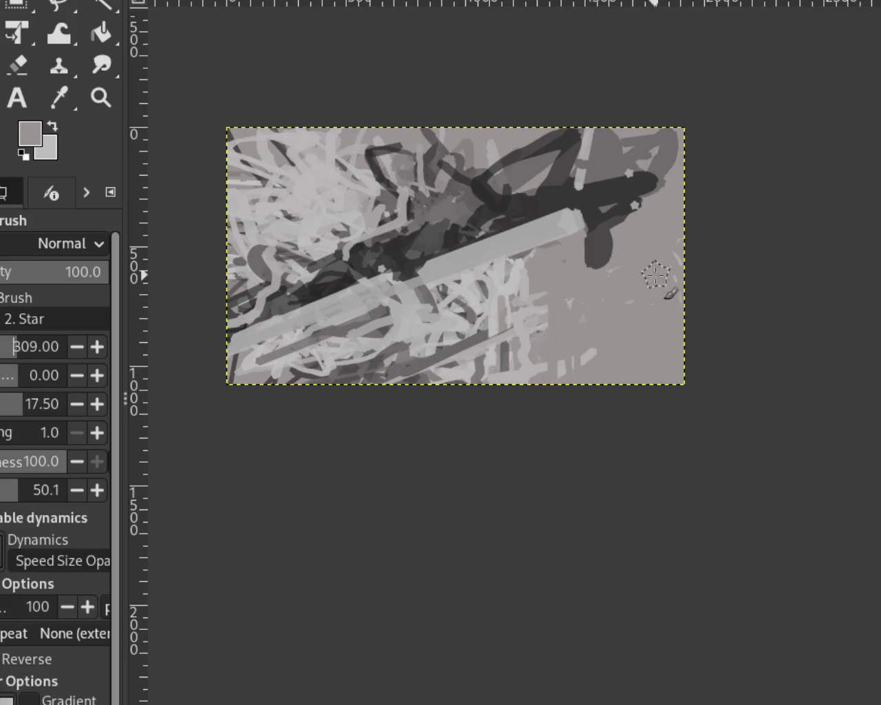
{"action": "left_click_drag", "start_coordinate": [615, 268], "coordinate": [531, 333]}
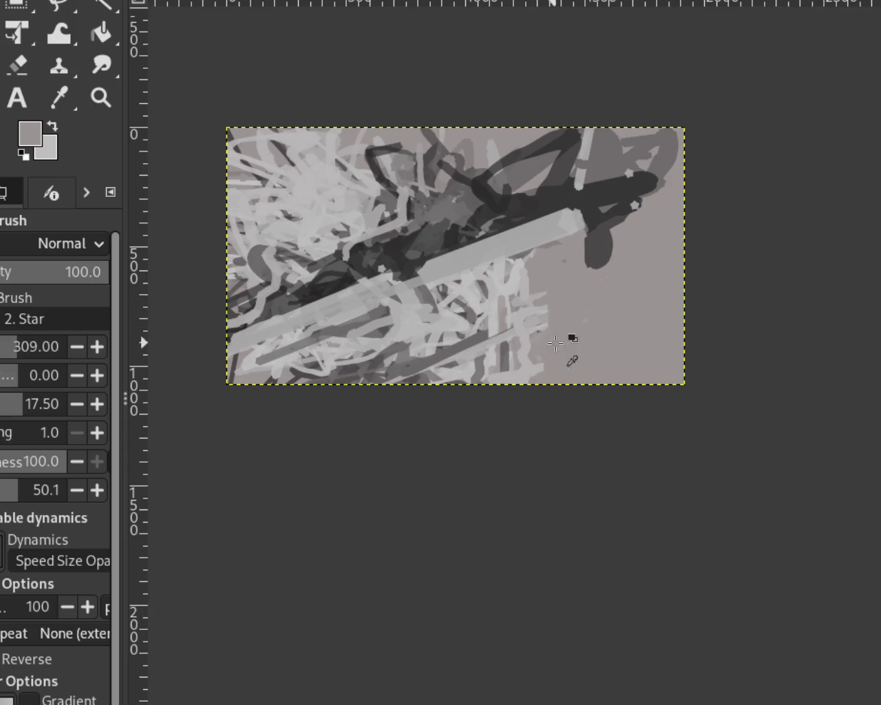
{"action": "left_click", "coordinate": [537, 306], "text": "ctrl"}
{"action": "left_click_drag", "start_coordinate": [537, 342], "coordinate": [529, 307]}
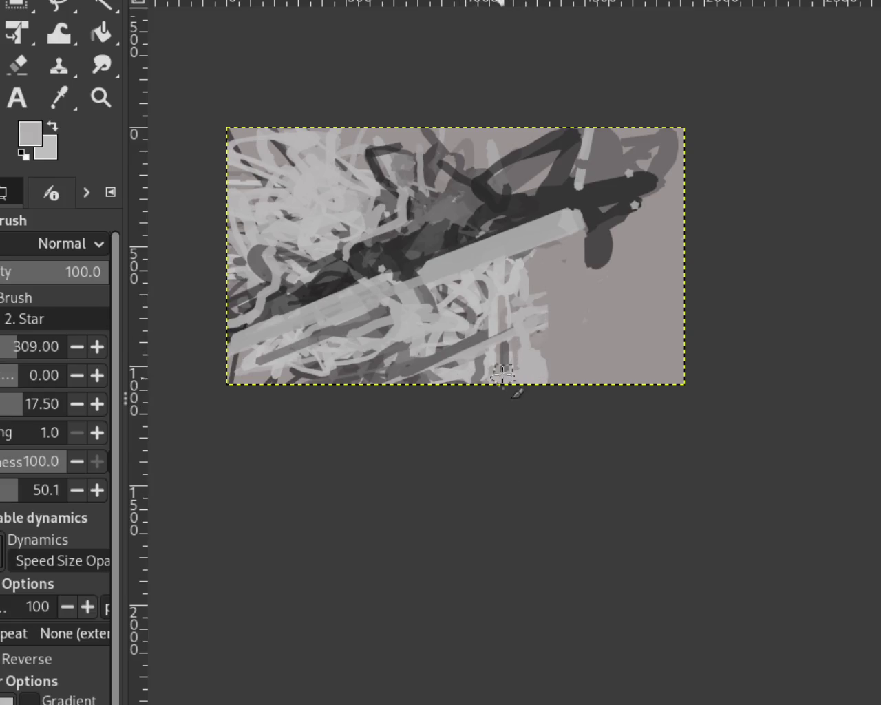
Step: Discard a trial dark-grey stroke near the bottom, then darken the area left of centre with near-black
{"action": "left_click", "coordinate": [507, 351], "text": "ctrl"}
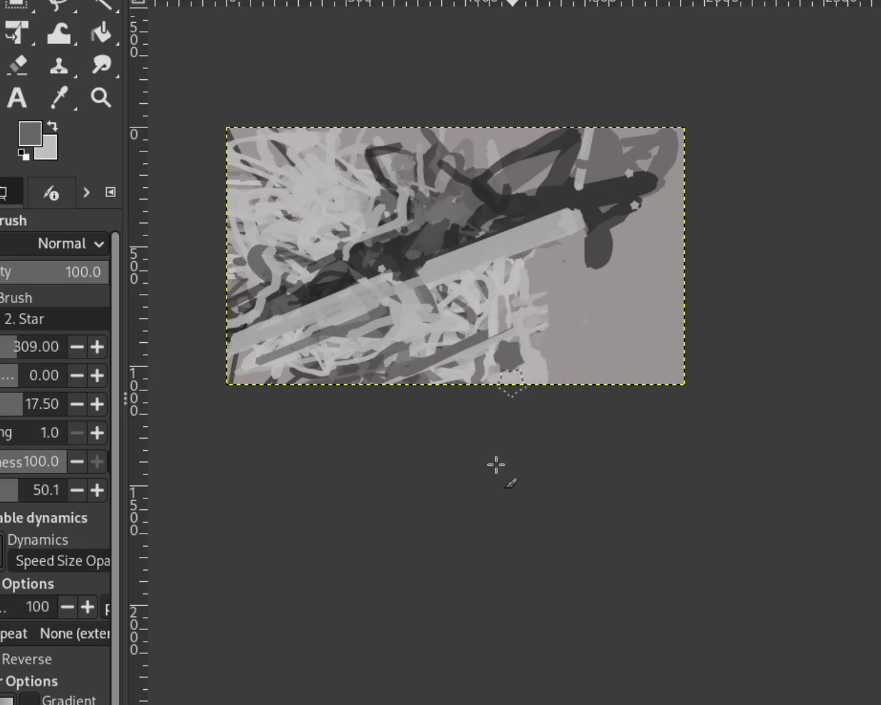
{"action": "left_click", "coordinate": [480, 354], "text": "ctrl"}
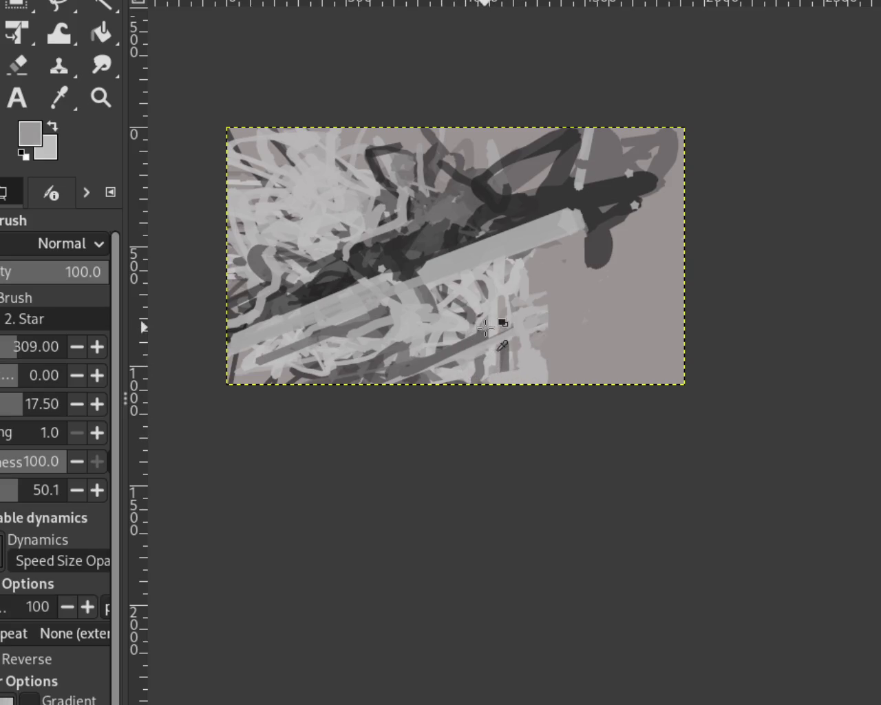
{"action": "left_click", "coordinate": [467, 341], "text": "ctrl"}
{"action": "left_click_drag", "start_coordinate": [481, 339], "coordinate": [457, 375]}
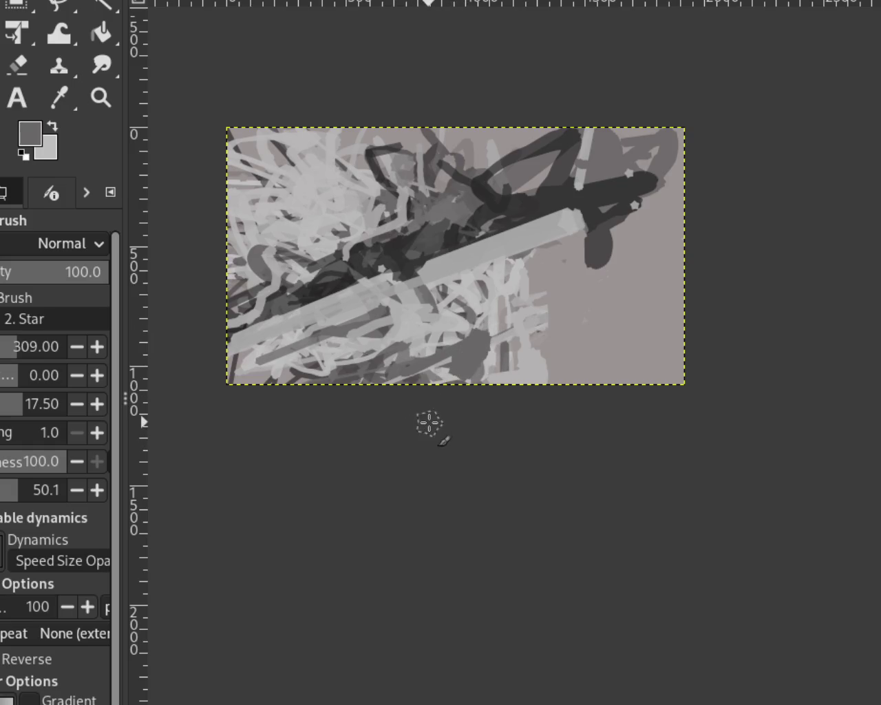
{"action": "key", "text": "ctrl+z"}
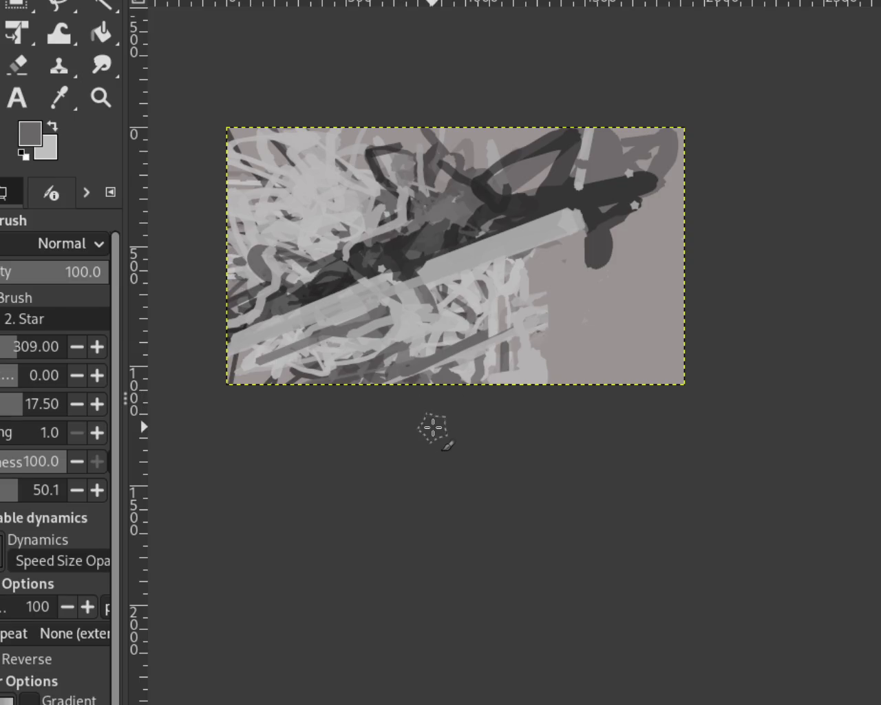
{"action": "left_click", "coordinate": [350, 268], "text": "ctrl"}
{"action": "left_click_drag", "start_coordinate": [350, 269], "coordinate": [322, 278]}
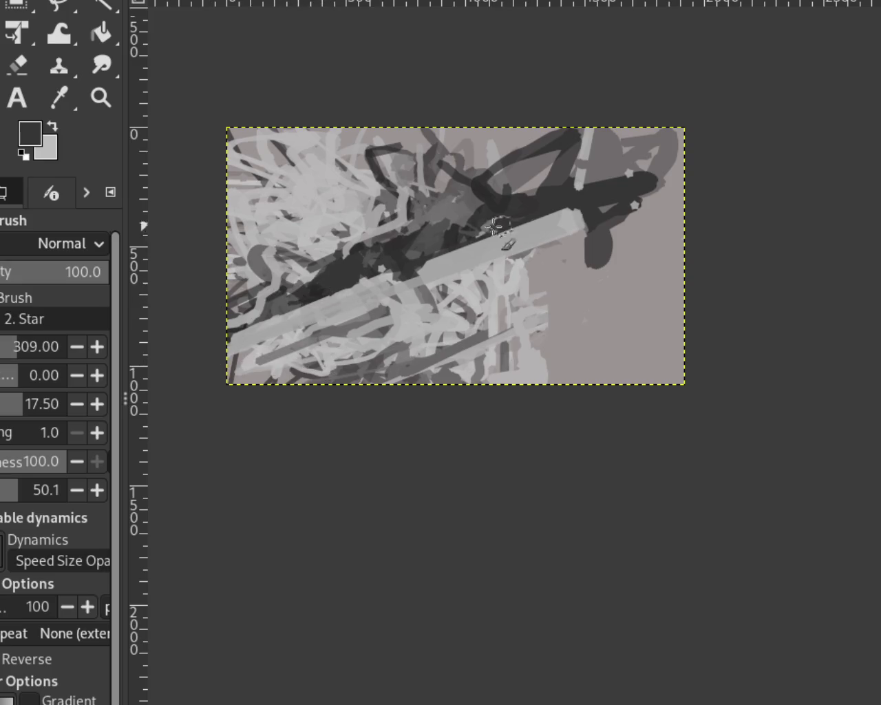
Step: Dab mid grey over a dark area and deepen the dark patch left of centre with near-black
{"action": "left_click", "coordinate": [429, 238], "text": "ctrl"}
{"action": "left_click_drag", "start_coordinate": [428, 239], "coordinate": [419, 252]}
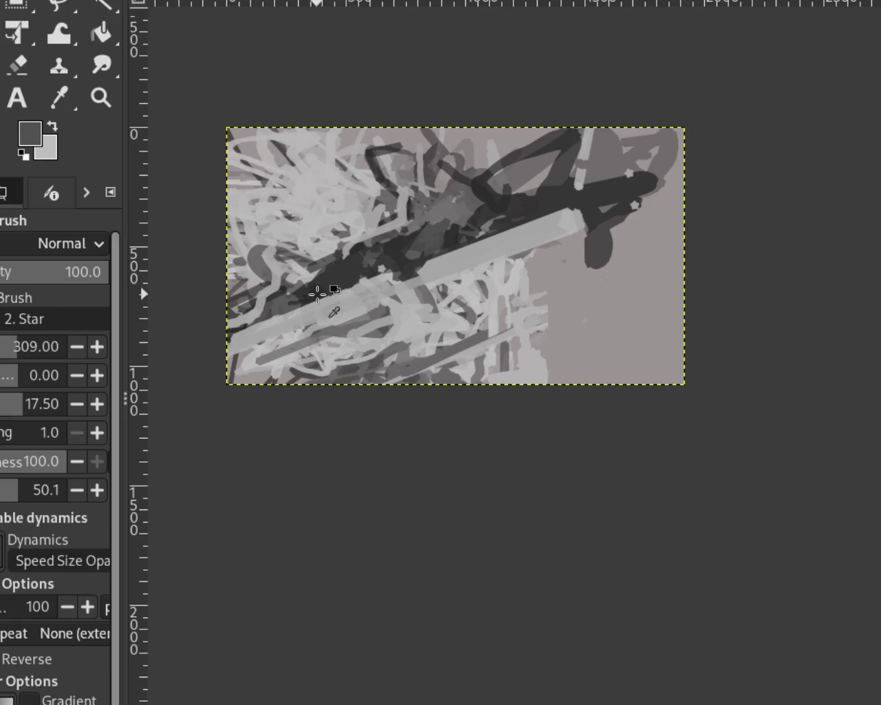
{"action": "left_click", "coordinate": [315, 292], "text": "ctrl"}
{"action": "left_click_drag", "start_coordinate": [315, 293], "coordinate": [309, 289]}
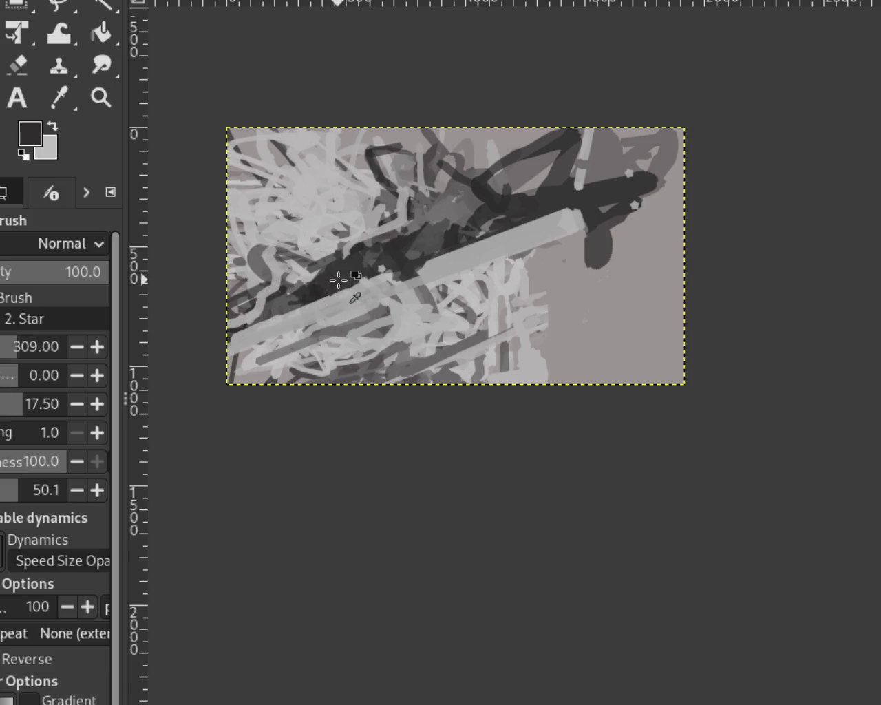
{"action": "left_click_drag", "start_coordinate": [335, 277], "coordinate": [313, 293]}
Step: Add dark strokes at the upper right and grey over the lower part of the dark blob
{"action": "mouse_move", "coordinate": [483, 206]}
{"action": "left_mouse_down"}
{"action": "mouse_move", "coordinate": [501, 190]}
{"action": "mouse_move", "coordinate": [572, 252]}
{"action": "left_mouse_up"}
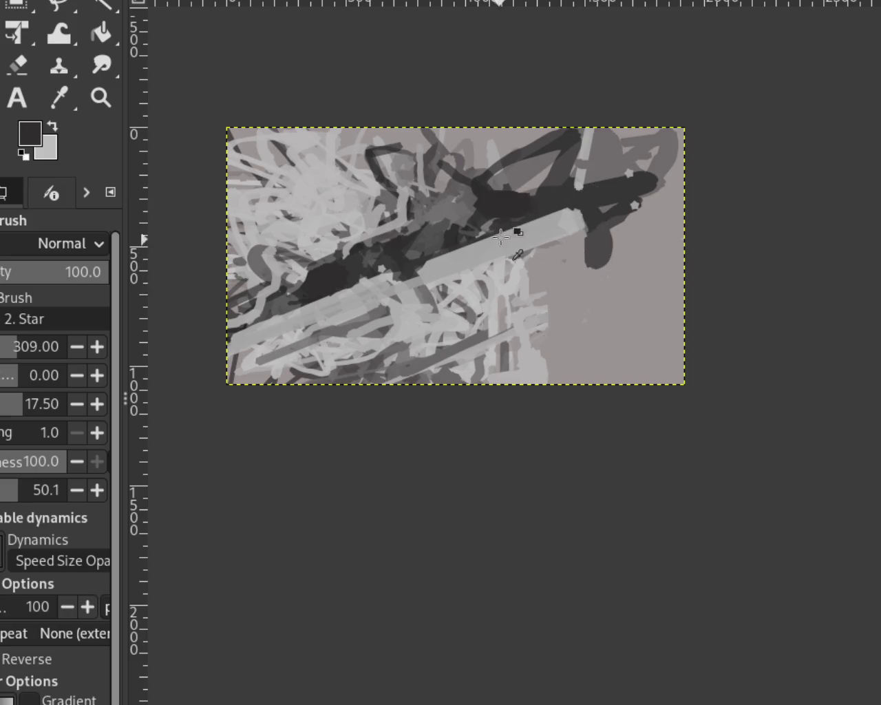
{"action": "left_click_drag", "start_coordinate": [501, 196], "coordinate": [556, 187]}
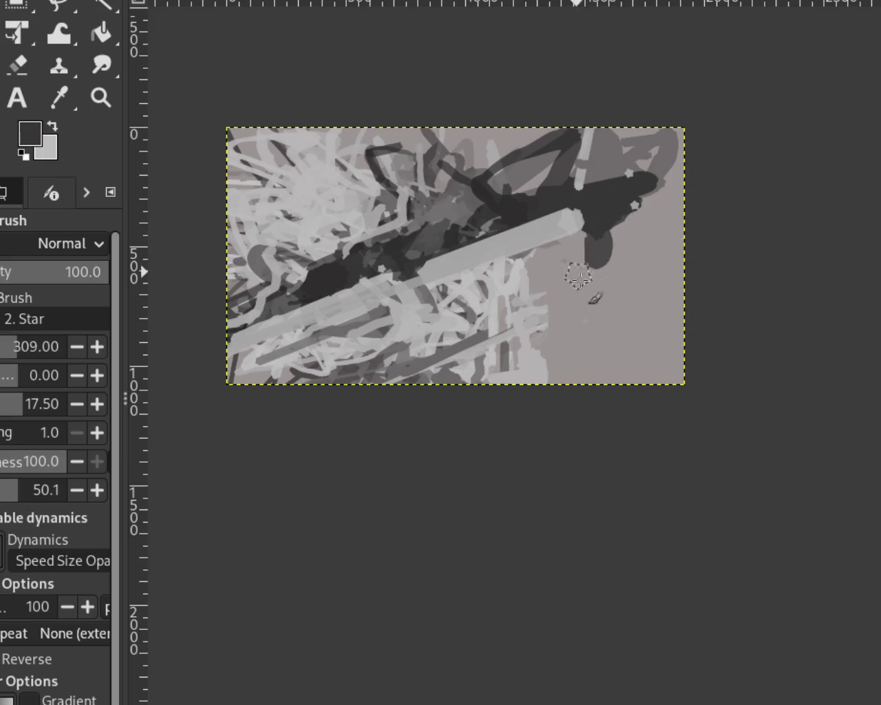
{"action": "left_click", "coordinate": [561, 368], "text": "ctrl"}
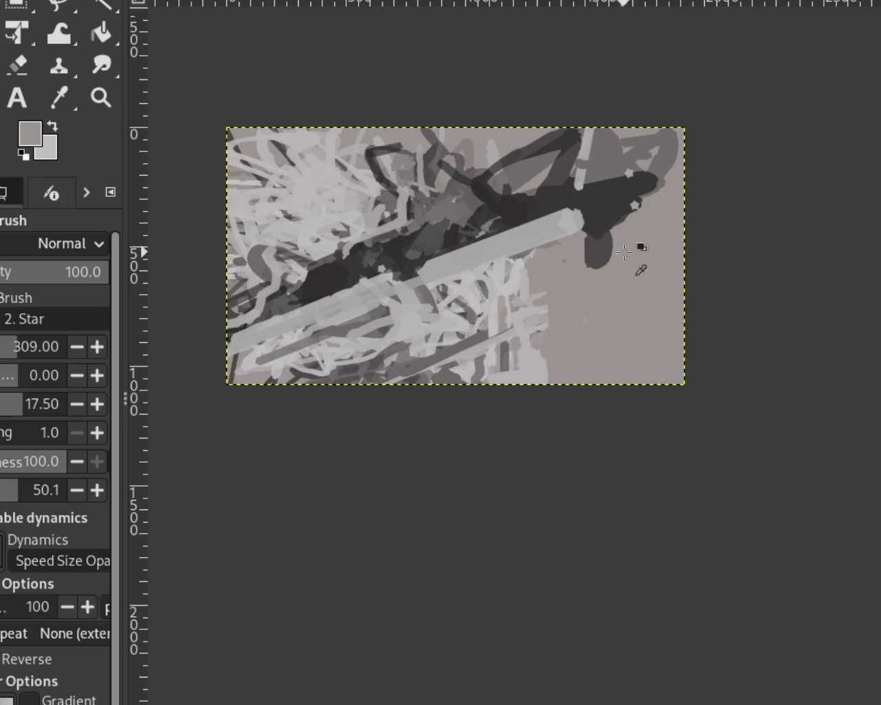
{"action": "left_click_drag", "start_coordinate": [597, 250], "coordinate": [628, 238]}
{"action": "key", "text": "ctrl+z"}
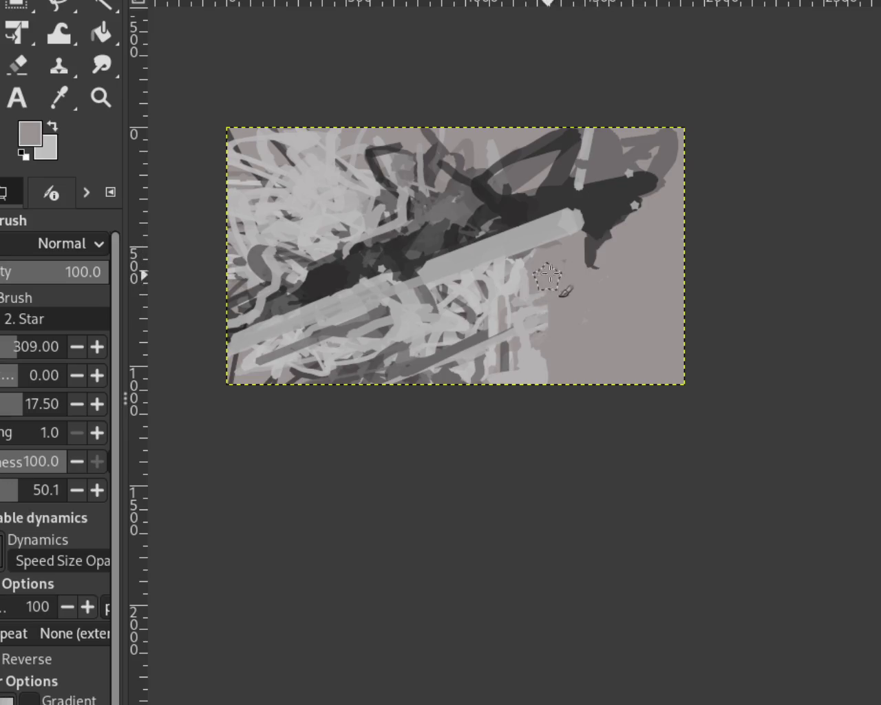
{"action": "left_click_drag", "start_coordinate": [596, 243], "coordinate": [601, 263]}
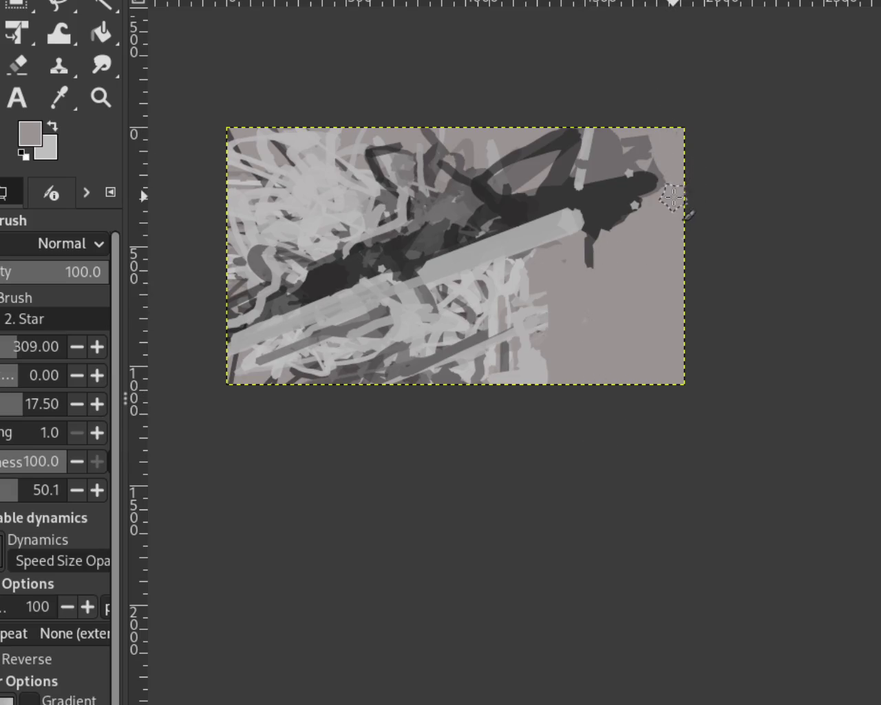
Step: Lighten the top-right dark shape and paint a light vertical bar at the upper right
{"action": "left_click_drag", "start_coordinate": [667, 172], "coordinate": [658, 124]}
{"action": "left_click", "coordinate": [640, 175], "text": "ctrl"}
{"action": "left_click", "coordinate": [582, 172], "text": "ctrl"}
{"action": "left_click_drag", "start_coordinate": [600, 142], "coordinate": [592, 193]}
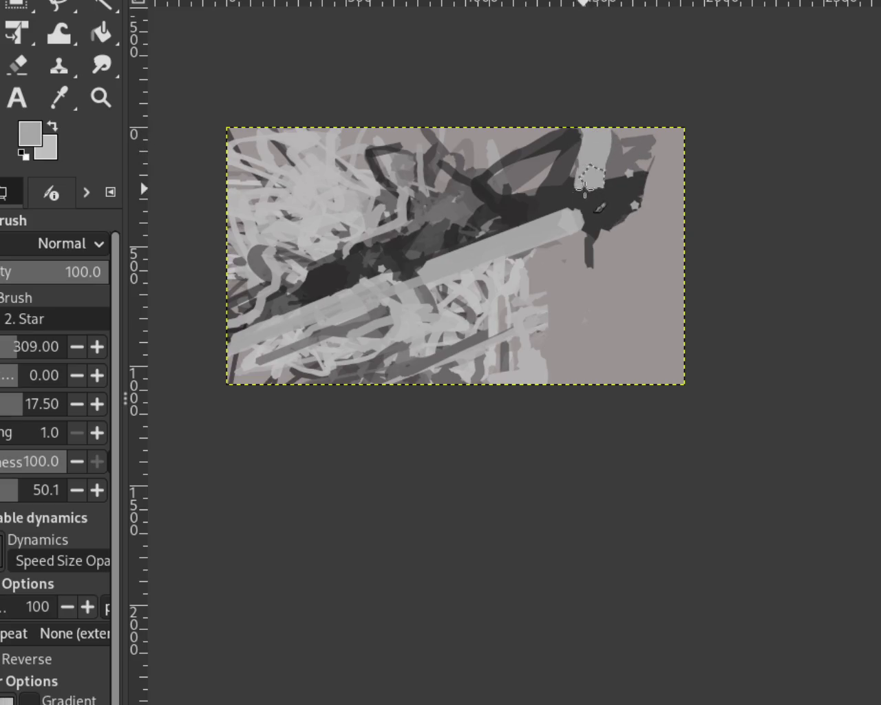
{"action": "key", "text": "ctrl+z"}
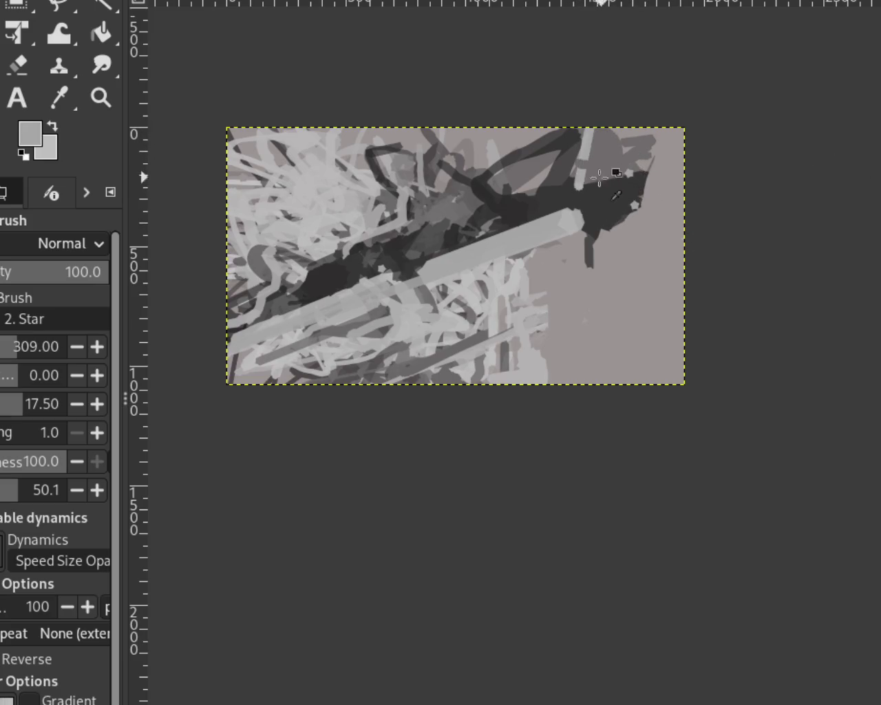
{"action": "left_click_drag", "start_coordinate": [578, 201], "coordinate": [585, 132]}
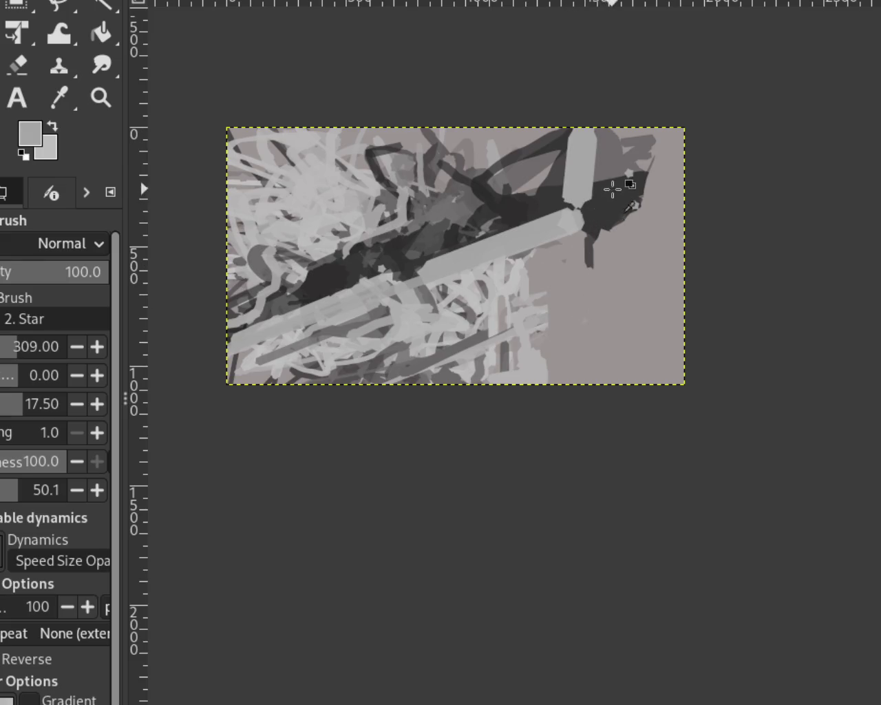
Step: Shade the light bar's right edge and cover the right dark patch in light grey, discarding a straight dark line
{"action": "left_click", "coordinate": [623, 159], "text": "ctrl"}
{"action": "left_click_drag", "start_coordinate": [610, 172], "coordinate": [606, 132]}
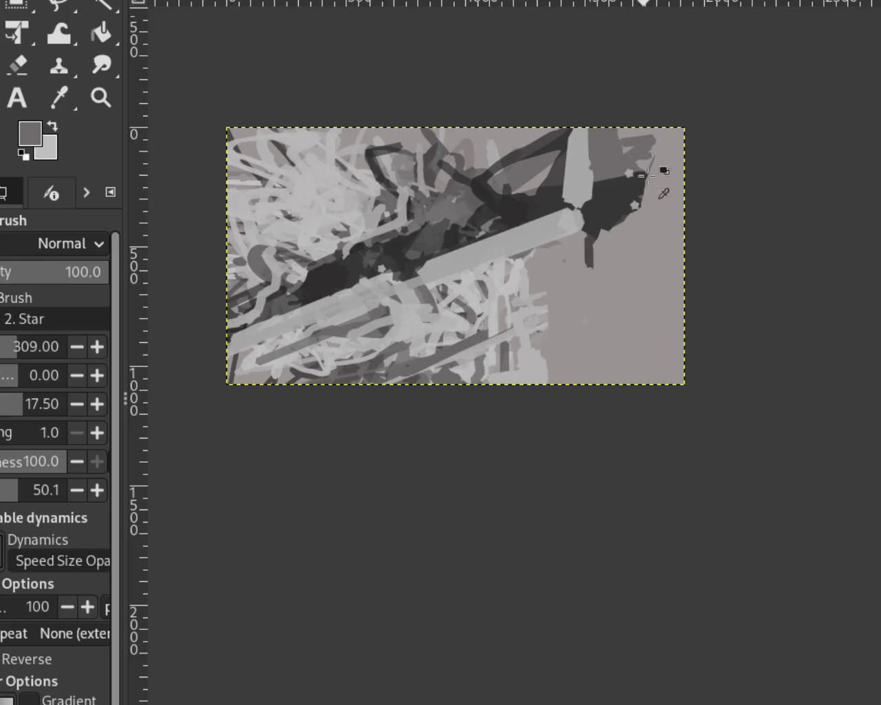
{"action": "left_click", "coordinate": [647, 227], "text": "ctrl"}
{"action": "mouse_move", "coordinate": [643, 207]}
{"action": "left_mouse_down"}
{"action": "mouse_move", "coordinate": [654, 130]}
{"action": "mouse_move", "coordinate": [626, 165]}
{"action": "left_mouse_up"}
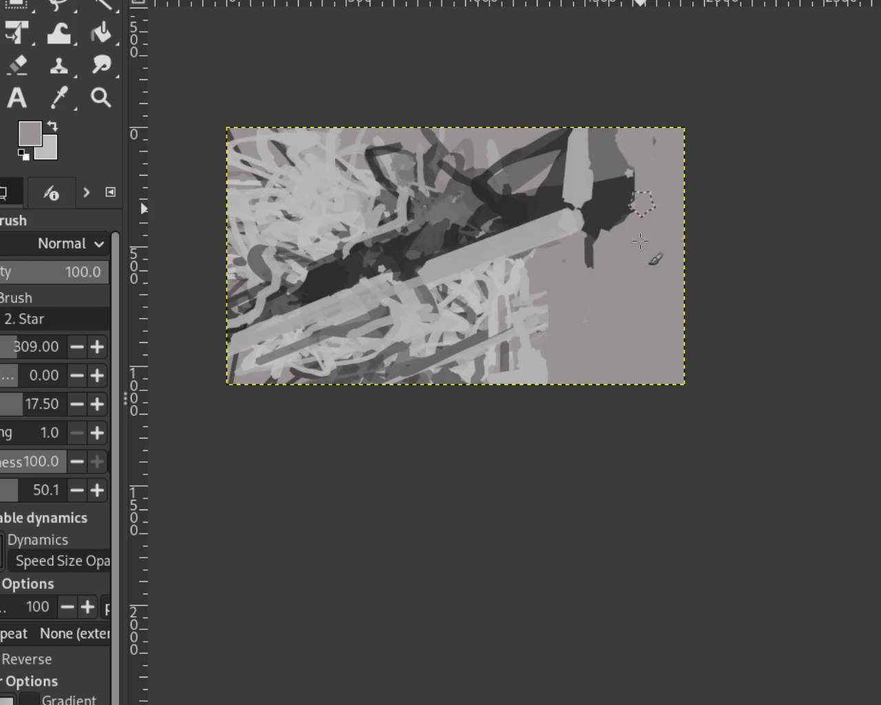
{"action": "left_click", "coordinate": [554, 144], "text": "ctrl"}
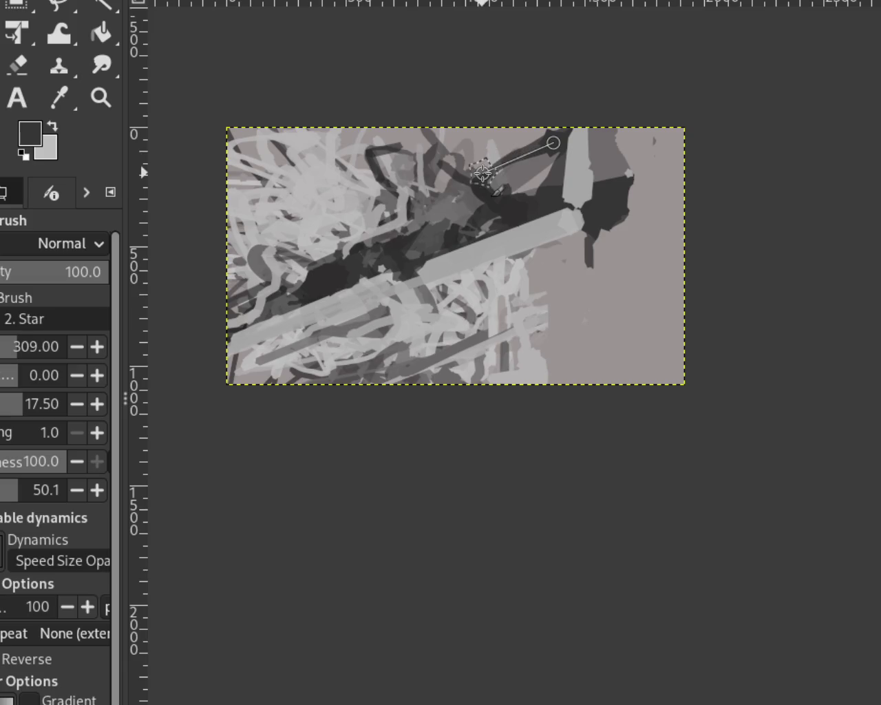
{"action": "left_click", "coordinate": [482, 172], "text": "shift"}
{"action": "key", "text": "ctrl+z"}
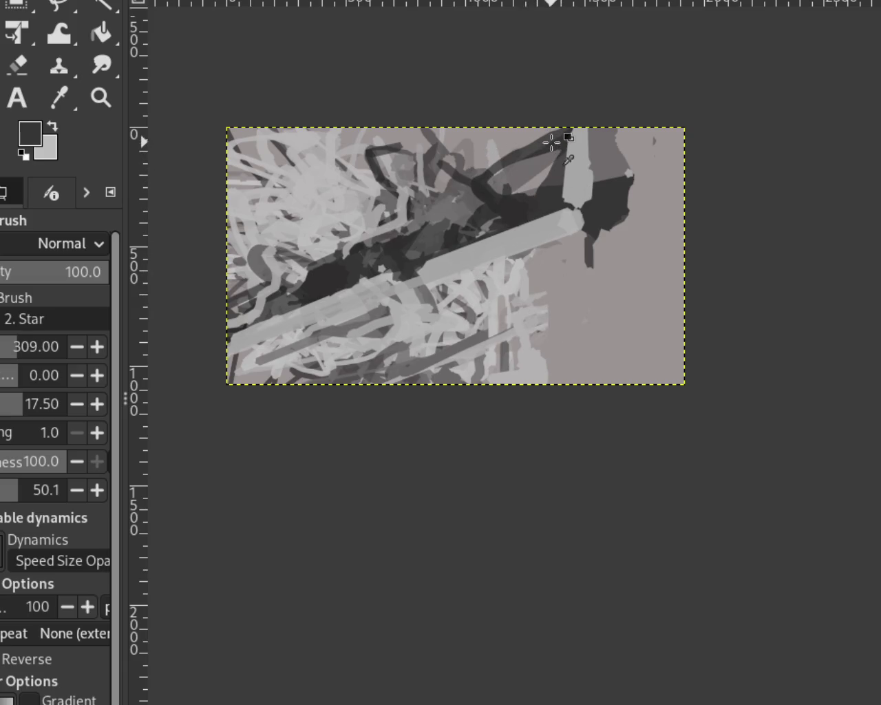
Step: Add a dark-grey stroke at upper right and darken the patch left of centre, discarding a lower-left stroke
{"action": "left_click", "coordinate": [552, 143], "text": "ctrl"}
{"action": "left_click_drag", "start_coordinate": [552, 144], "coordinate": [512, 193]}
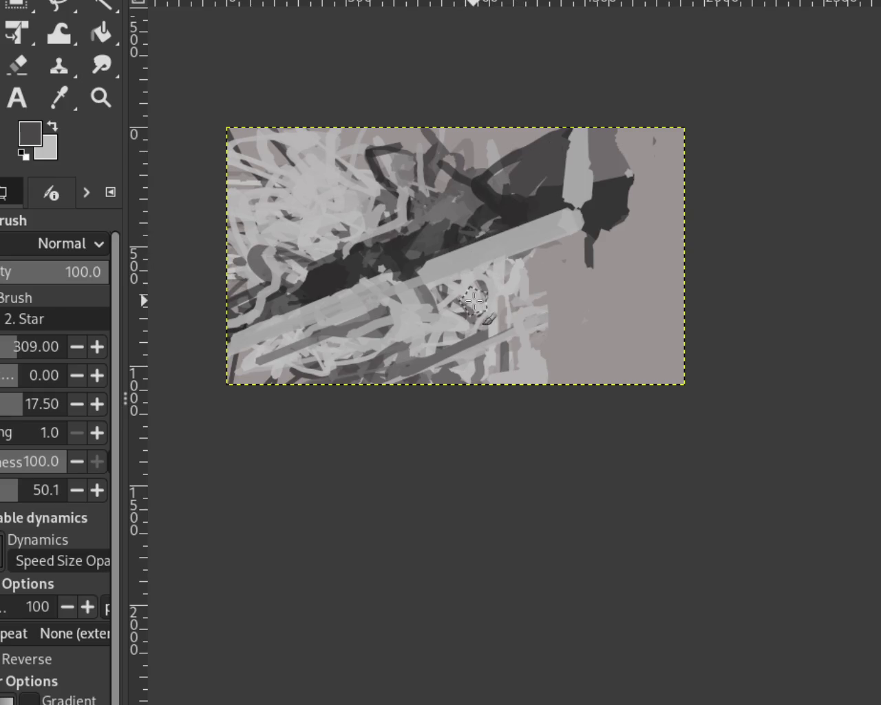
{"action": "left_click", "coordinate": [337, 265], "text": "ctrl"}
{"action": "left_click_drag", "start_coordinate": [344, 265], "coordinate": [306, 247]}
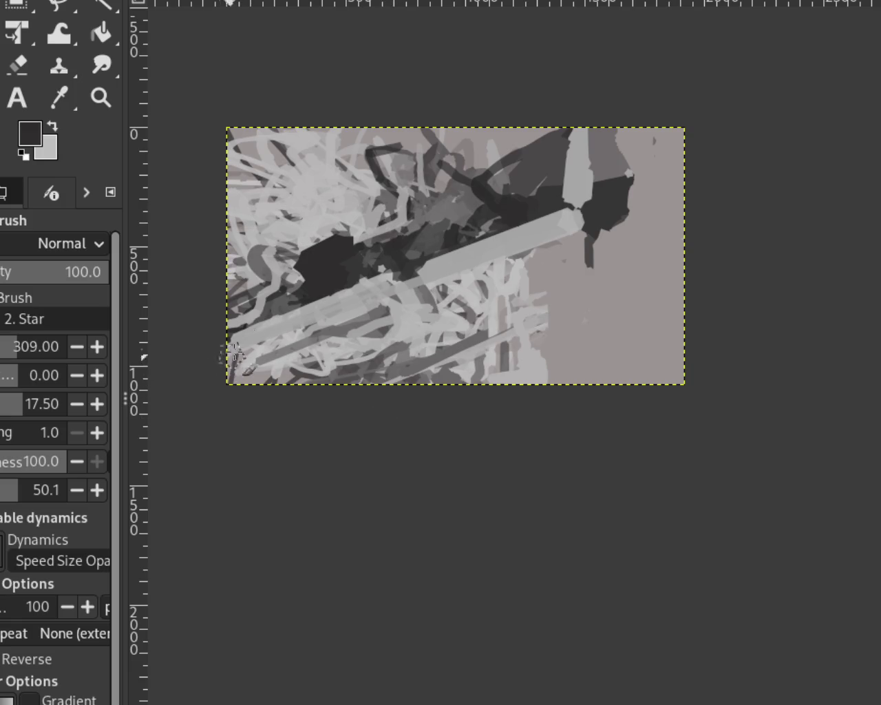
{"action": "left_click", "coordinate": [266, 278], "text": "ctrl"}
{"action": "left_click_drag", "start_coordinate": [266, 278], "coordinate": [234, 293]}
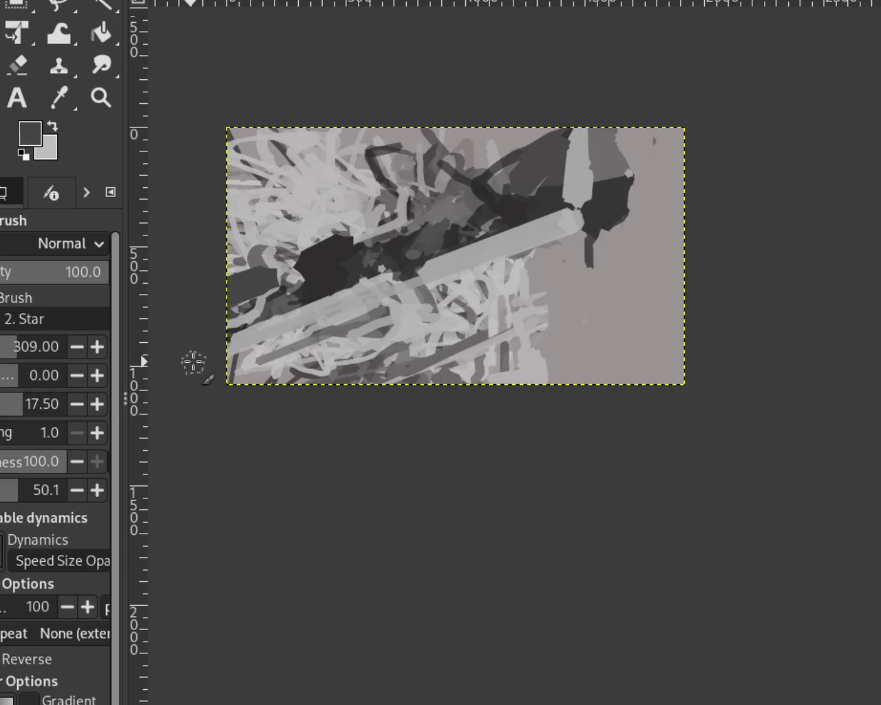
{"action": "key", "text": "ctrl+z"}
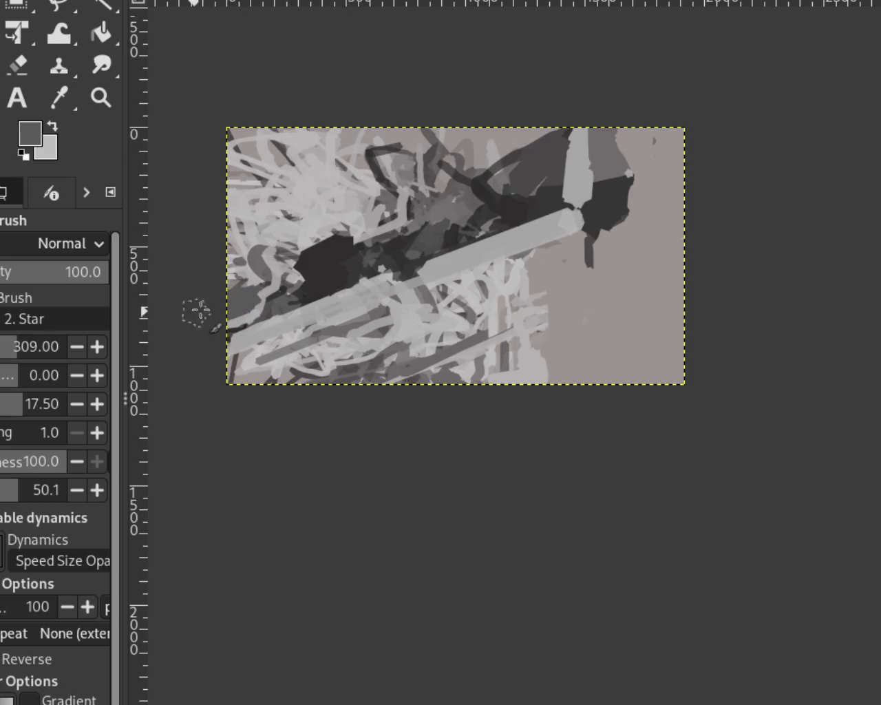
Step: Trim the dark block's right edge with light grey, slant its top, and add a lower-left dark stroke
{"action": "left_click", "coordinate": [635, 249], "text": "ctrl"}
{"action": "left_click_drag", "start_coordinate": [626, 154], "coordinate": [631, 199]}
{"action": "left_click_drag", "start_coordinate": [590, 114], "coordinate": [623, 151]}
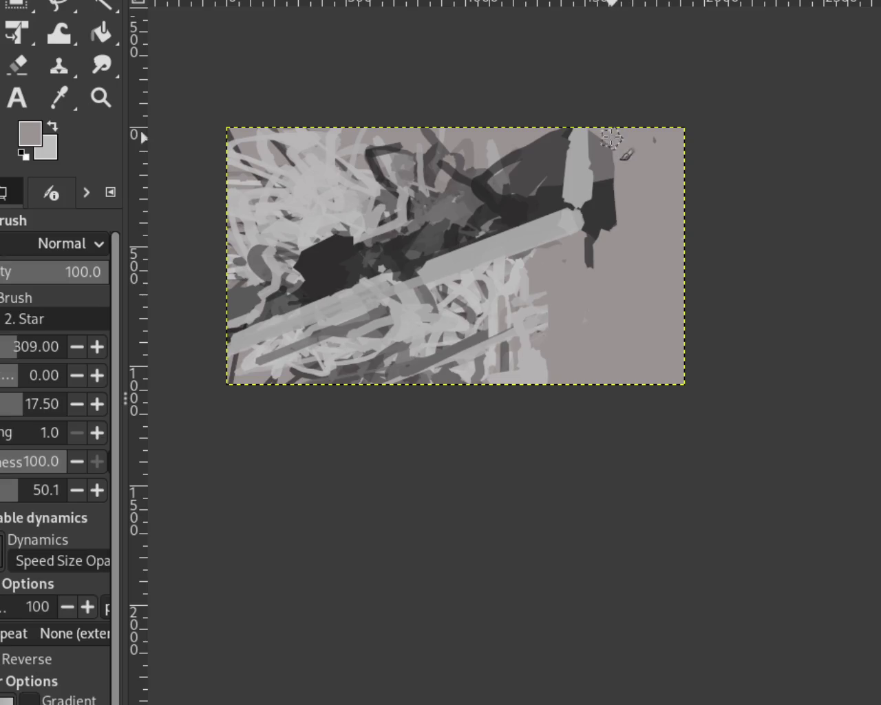
{"action": "left_click_drag", "start_coordinate": [619, 298], "coordinate": [611, 148]}
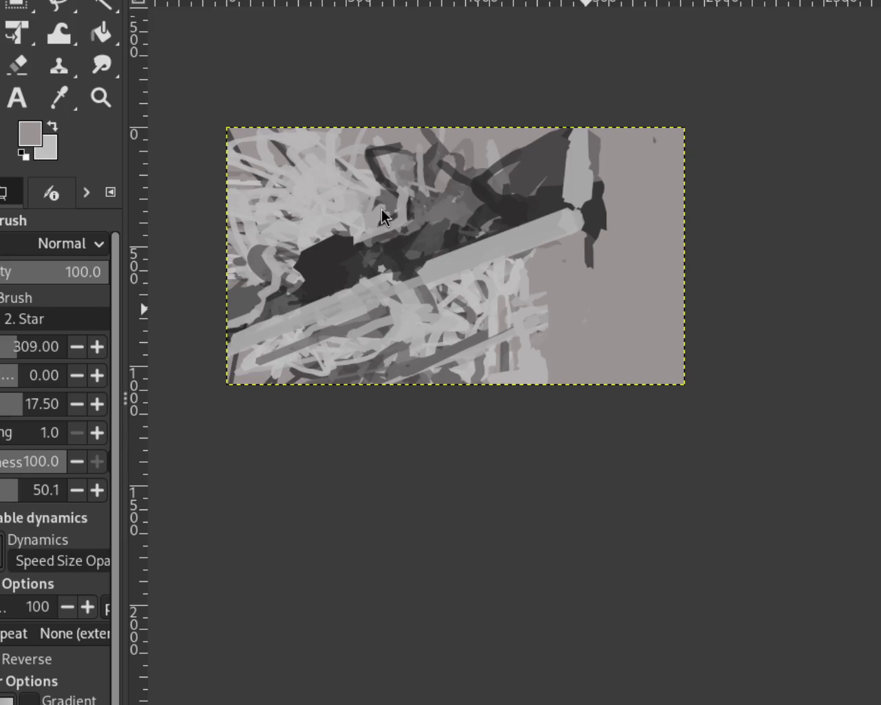
{"action": "left_click", "coordinate": [324, 285], "text": "ctrl"}
{"action": "mouse_move", "coordinate": [316, 302]}
{"action": "left_mouse_down"}
{"action": "mouse_move", "coordinate": [255, 292]}
{"action": "mouse_move", "coordinate": [155, 335]}
{"action": "mouse_move", "coordinate": [249, 323]}
{"action": "mouse_move", "coordinate": [246, 298]}
{"action": "mouse_move", "coordinate": [237, 297]}
{"action": "left_mouse_up"}
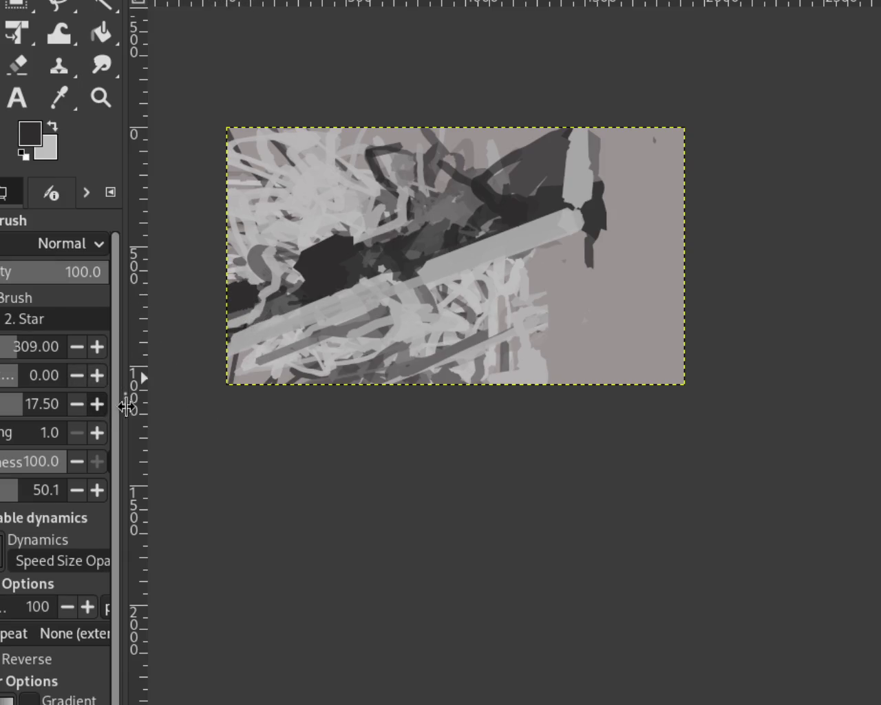
Step: Brush a dark diagonal band, overpaint it with mid grey, and add light-grey strokes left of centre
{"action": "mouse_move", "coordinate": [317, 257]}
{"action": "left_mouse_down"}
{"action": "mouse_move", "coordinate": [373, 246]}
{"action": "mouse_move", "coordinate": [453, 202]}
{"action": "mouse_move", "coordinate": [266, 297]}
{"action": "left_mouse_up"}
{"action": "left_click", "coordinate": [448, 211], "text": "ctrl"}
{"action": "mouse_move", "coordinate": [428, 206]}
{"action": "left_mouse_down"}
{"action": "mouse_move", "coordinate": [402, 207]}
{"action": "mouse_move", "coordinate": [314, 290]}
{"action": "left_mouse_up"}
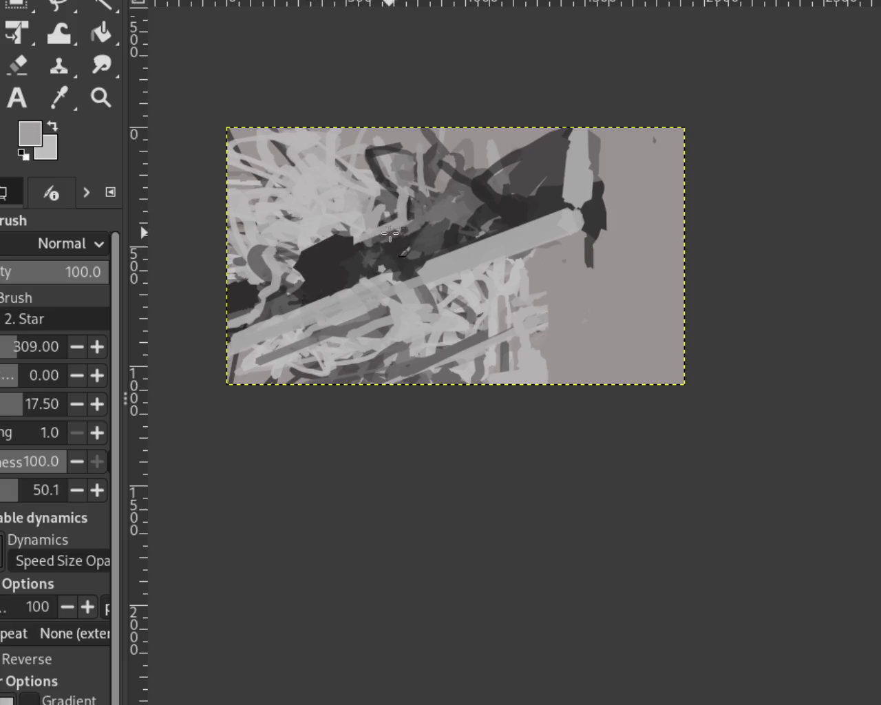
{"action": "left_click", "coordinate": [345, 238], "text": "shift"}
{"action": "left_click_drag", "start_coordinate": [400, 214], "coordinate": [348, 240]}
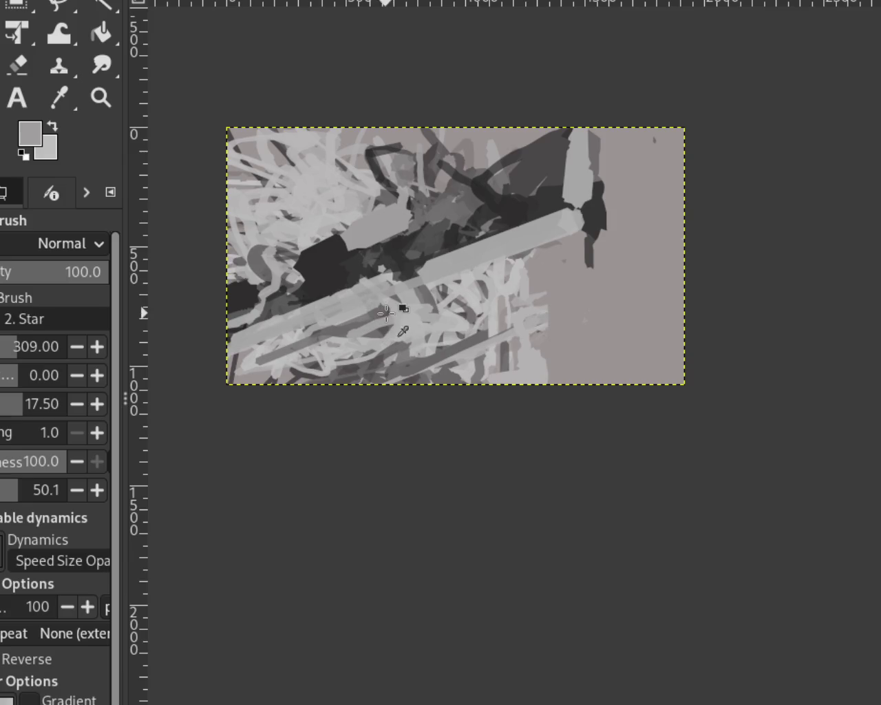
Step: Retry the light-grey stroke over the dark area several times, undoing each attempt
{"action": "key", "text": "ctrl+z"}
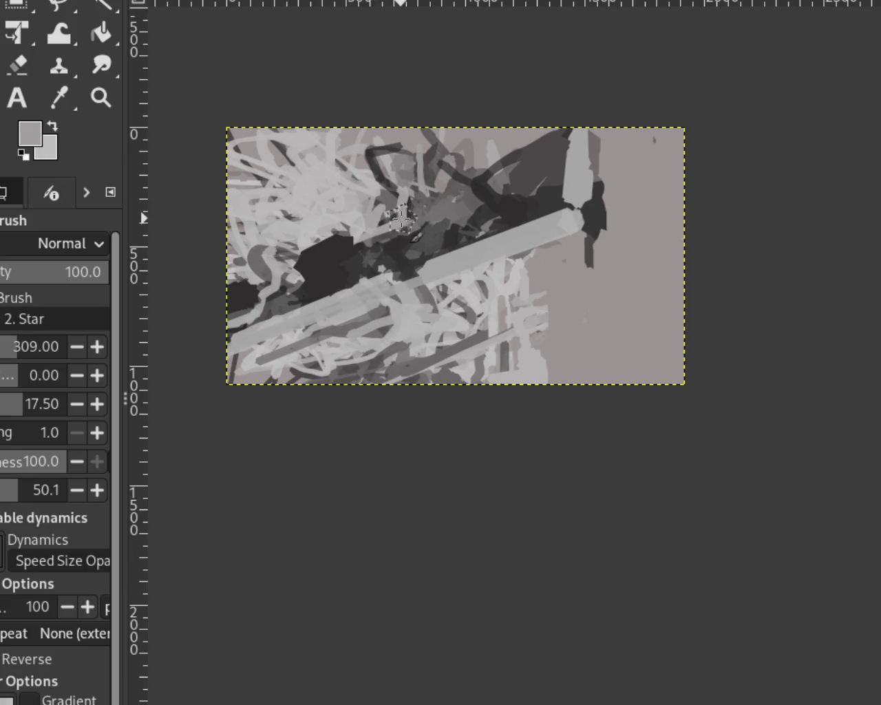
{"action": "left_click_drag", "start_coordinate": [401, 219], "coordinate": [357, 265]}
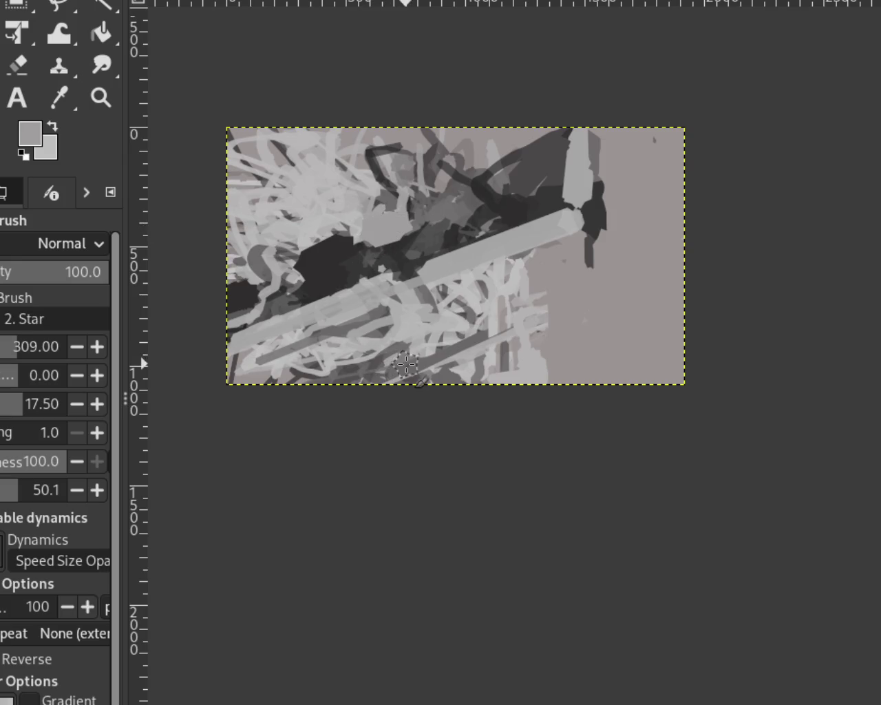
{"action": "key", "text": "ctrl+z"}
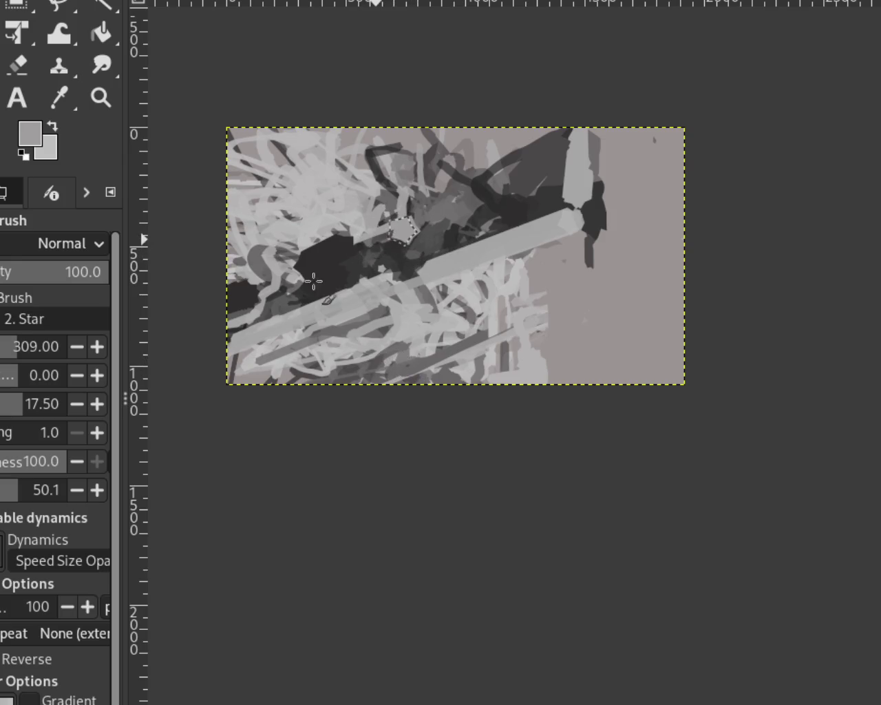
{"action": "left_click_drag", "start_coordinate": [409, 219], "coordinate": [352, 247]}
{"action": "key", "text": "ctrl+z"}
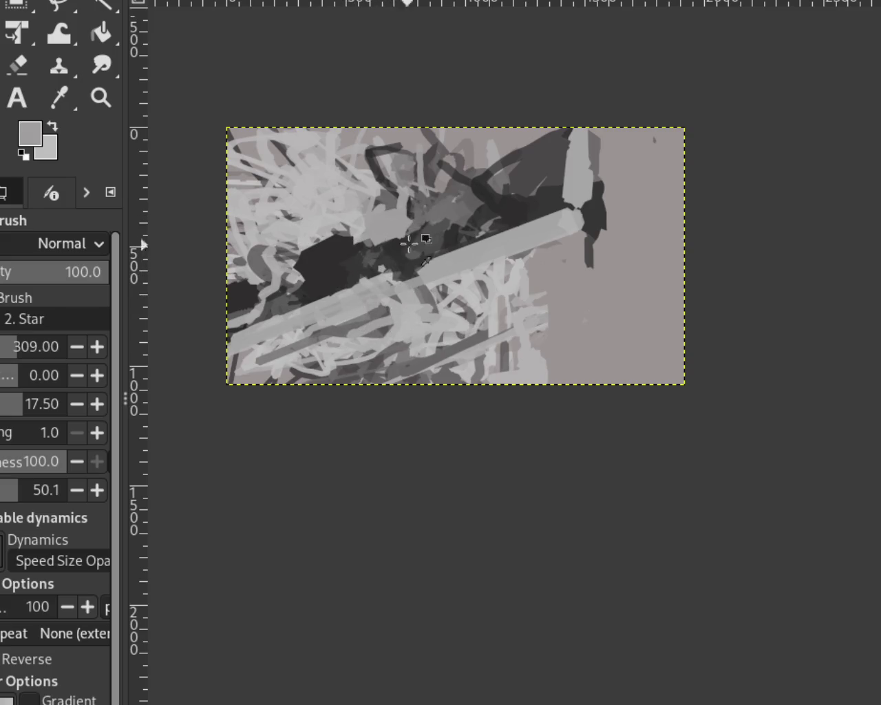
Step: Try a dark stroke along the top edge and a wide light-grey bar at top right, undoing both
{"action": "left_click", "coordinate": [496, 187], "text": "ctrl"}
{"action": "left_click_drag", "start_coordinate": [565, 141], "coordinate": [509, 150]}
{"action": "key", "text": "ctrl+z"}
{"action": "left_click", "coordinate": [492, 132], "text": "ctrl"}
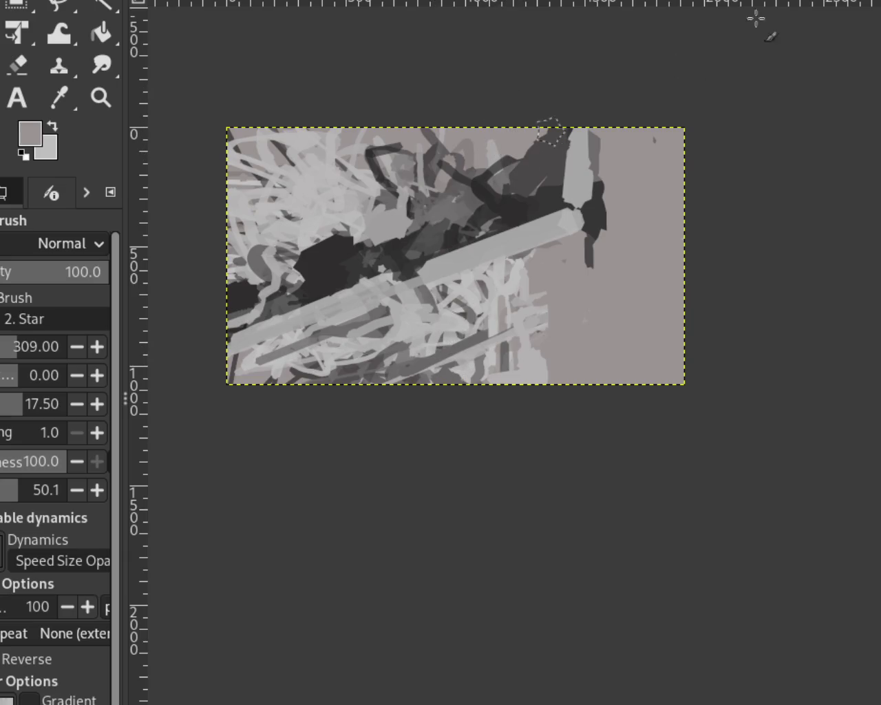
{"action": "left_click", "coordinate": [671, 96], "text": "shift"}
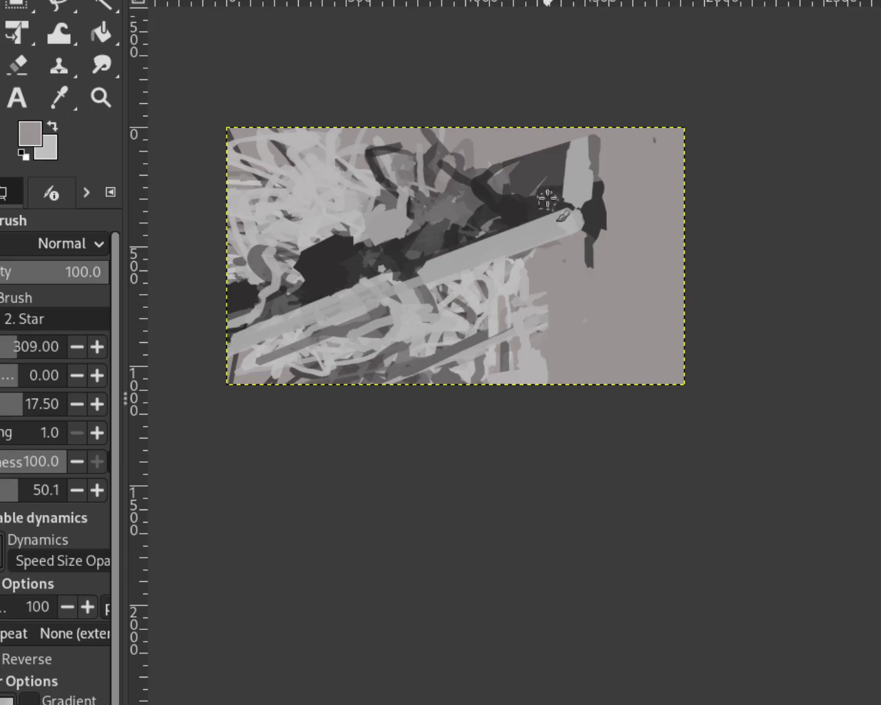
{"action": "key", "text": "ctrl+z"}
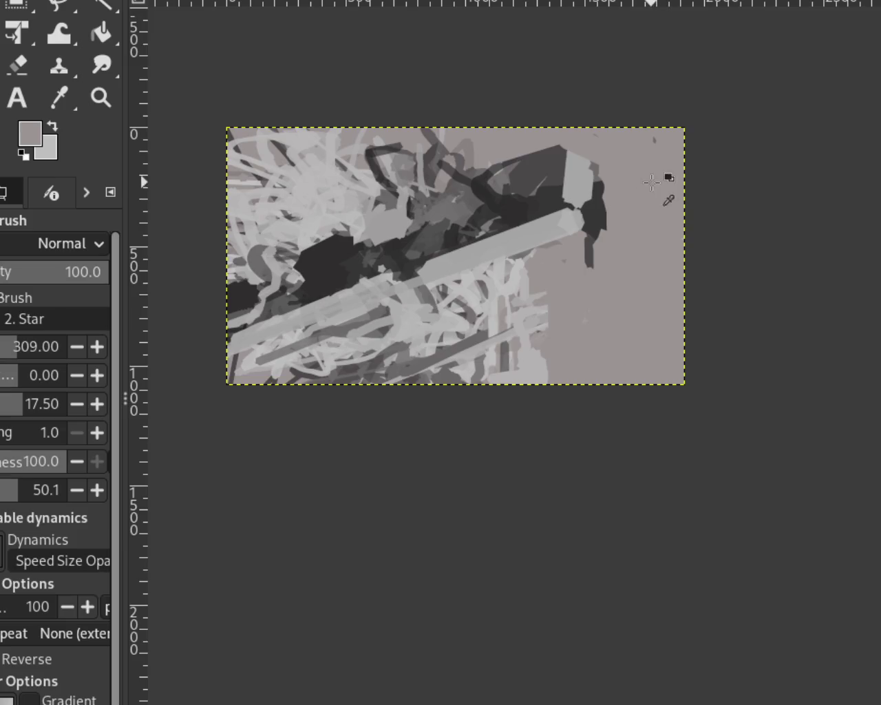
{"action": "key", "text": "ctrl+z"}
{"action": "key", "text": "ctrl+z"}
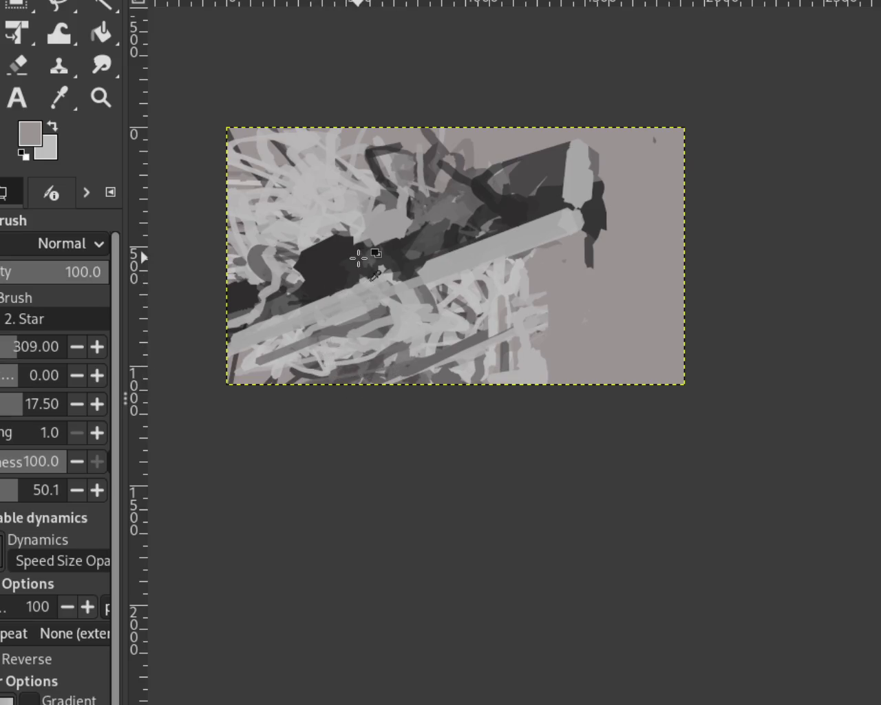
Step: Test dark arched and grey blob strokes on the left, keeping only a grey looping stroke
{"action": "left_click", "coordinate": [274, 269], "text": "ctrl"}
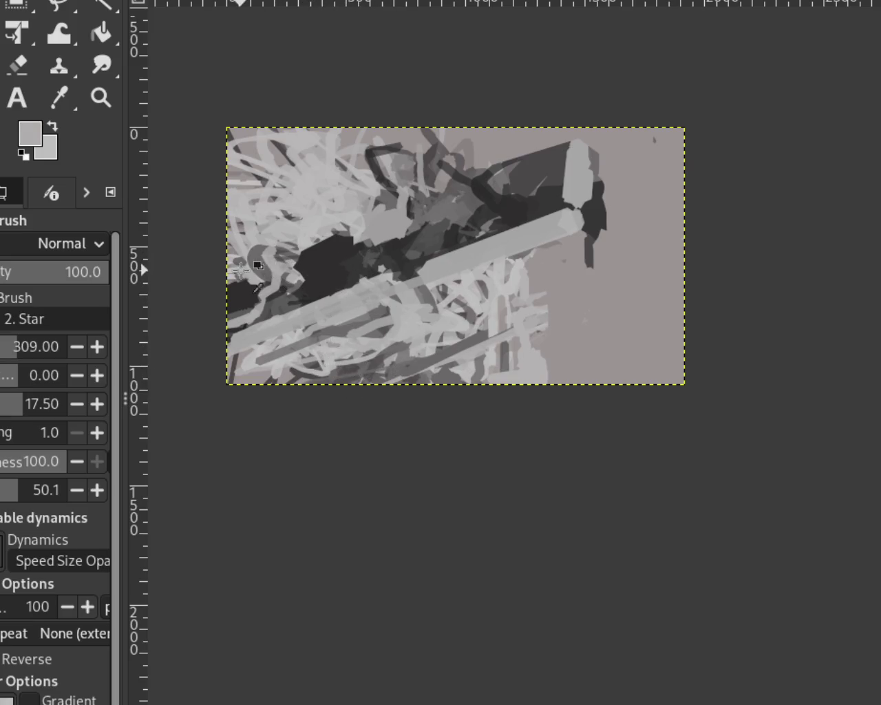
{"action": "left_click", "coordinate": [269, 282], "text": "ctrl"}
{"action": "left_click_drag", "start_coordinate": [265, 282], "coordinate": [372, 275]}
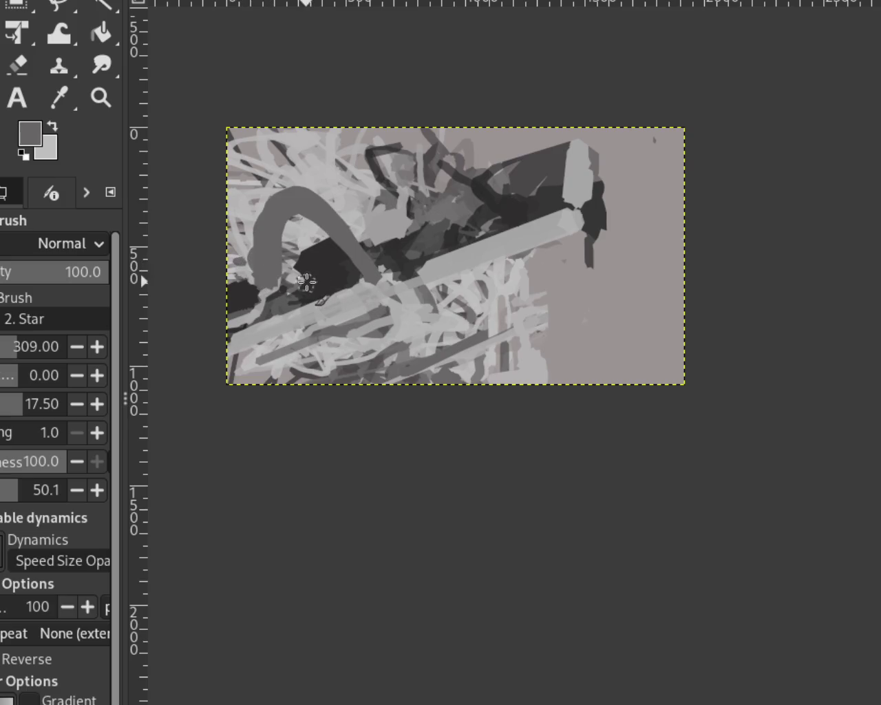
{"action": "key", "text": "ctrl+z"}
{"action": "mouse_move", "coordinate": [317, 234]}
{"action": "left_mouse_down"}
{"action": "mouse_move", "coordinate": [293, 251]}
{"action": "mouse_move", "coordinate": [279, 323]}
{"action": "left_mouse_up"}
{"action": "key", "text": "ctrl+z"}
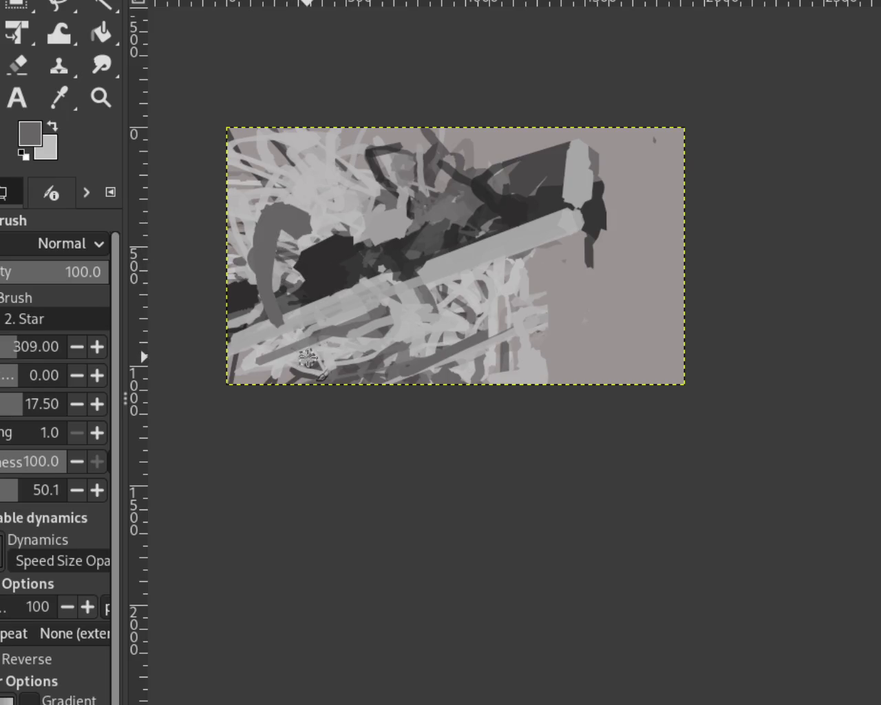
{"action": "key", "text": "ctrl+z"}
{"action": "left_click_drag", "start_coordinate": [316, 238], "coordinate": [251, 227]}
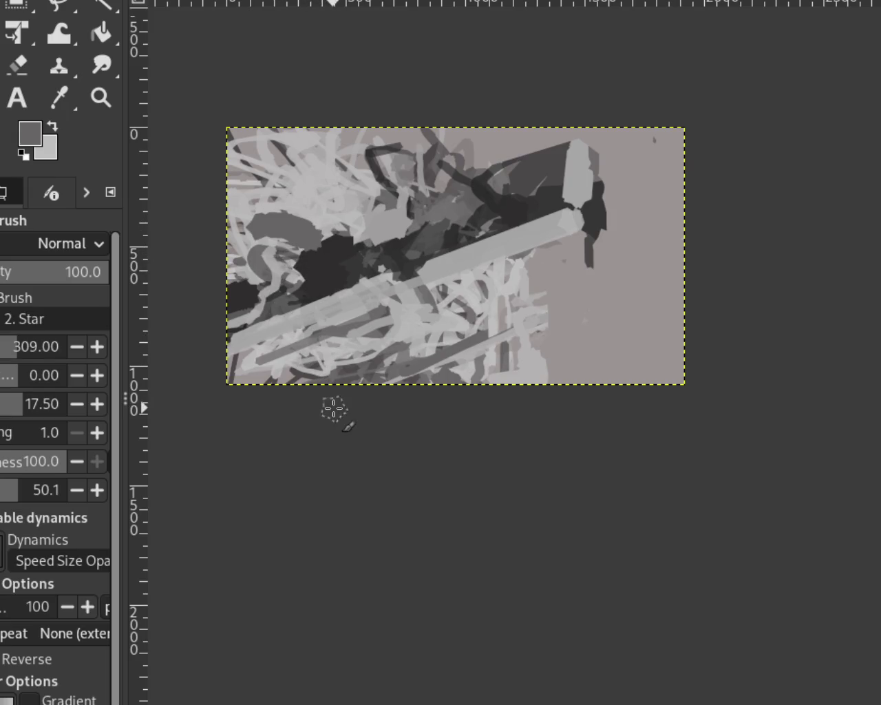
{"action": "key", "text": "ctrl+z"}
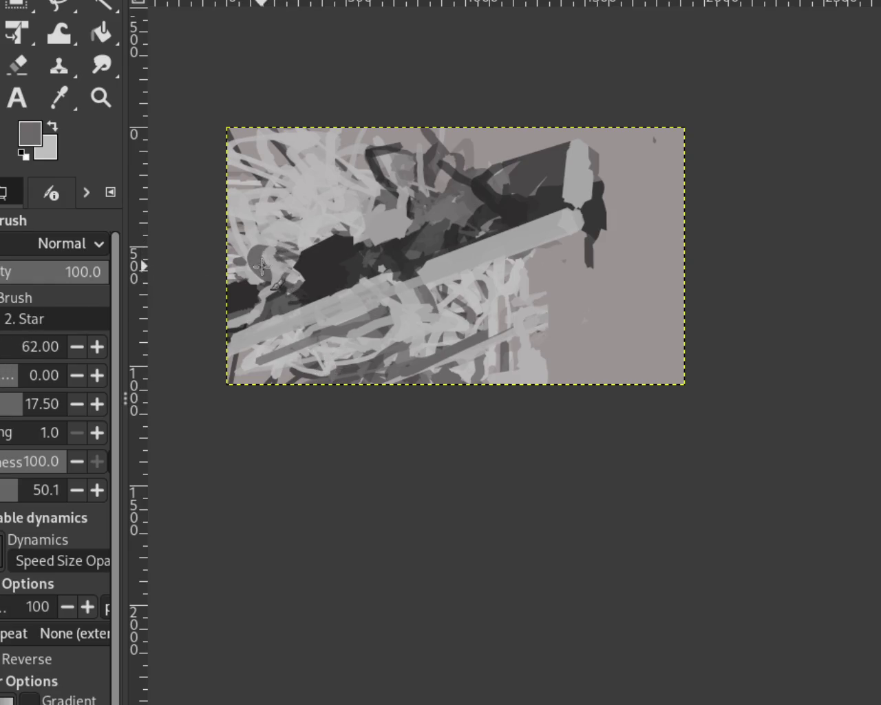
{"action": "left_click_drag", "start_coordinate": [315, 261], "coordinate": [262, 276]}
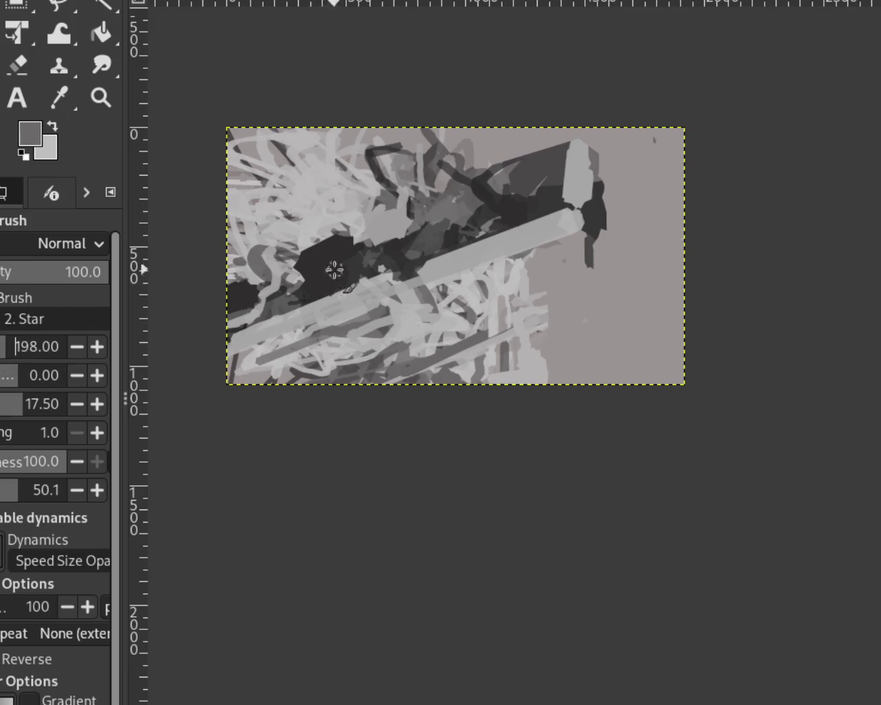
Step: Keep a dark arched stroke on the left, discarding large and small trial dark strokes above
{"action": "left_click_drag", "start_coordinate": [313, 256], "coordinate": [256, 234]}
{"action": "key", "text": "ctrl+z"}
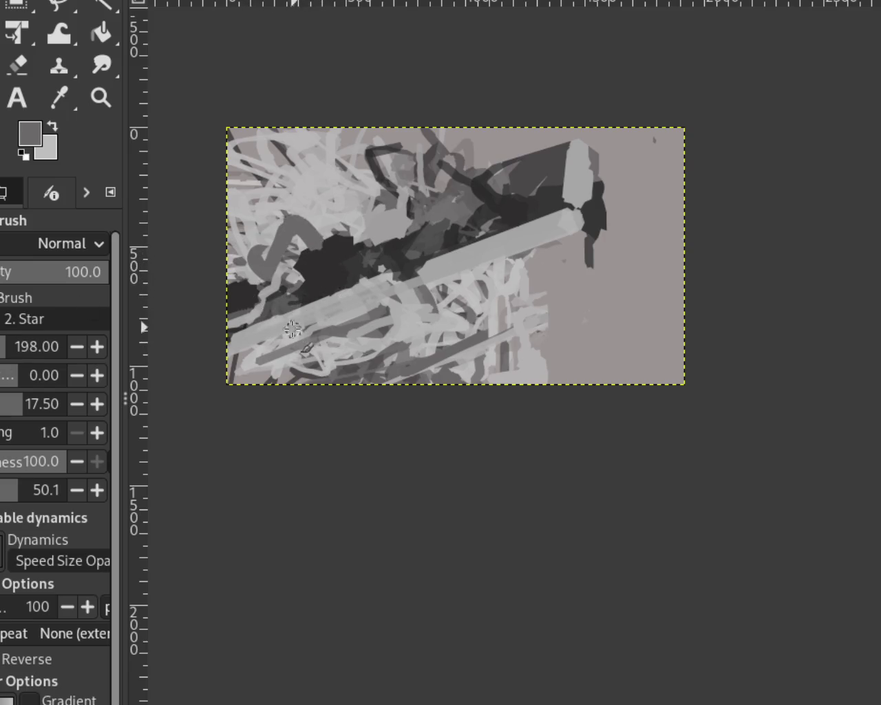
{"action": "key", "text": "ctrl+y"}
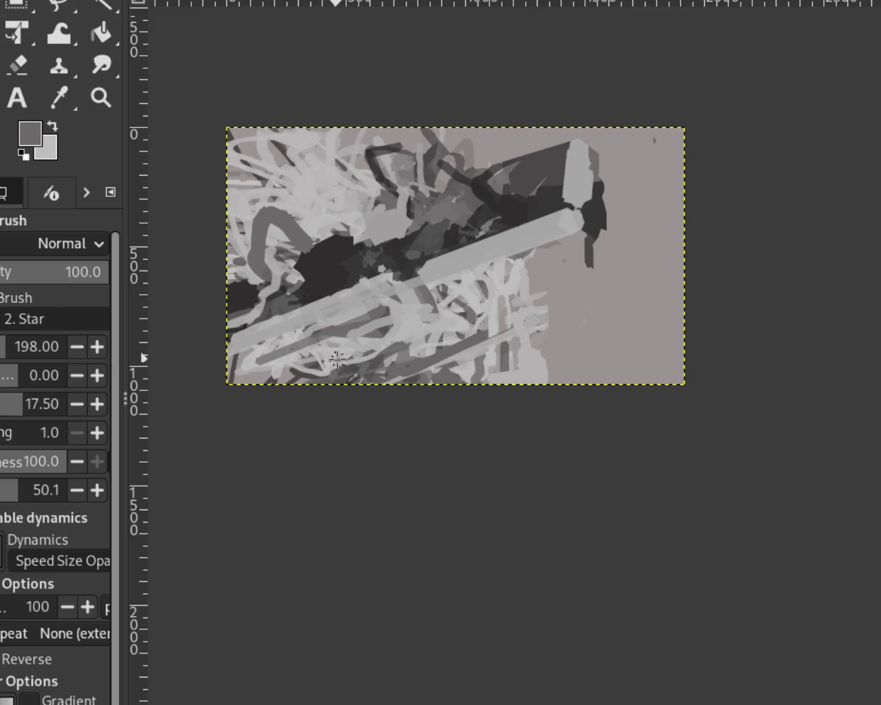
{"action": "left_click_drag", "start_coordinate": [469, 172], "coordinate": [296, 203]}
{"action": "key", "text": "ctrl+z"}
{"action": "mouse_move", "coordinate": [393, 207]}
{"action": "left_mouse_down"}
{"action": "mouse_move", "coordinate": [403, 178]}
{"action": "mouse_move", "coordinate": [431, 170]}
{"action": "left_mouse_up"}
{"action": "key", "text": "ctrl+z"}
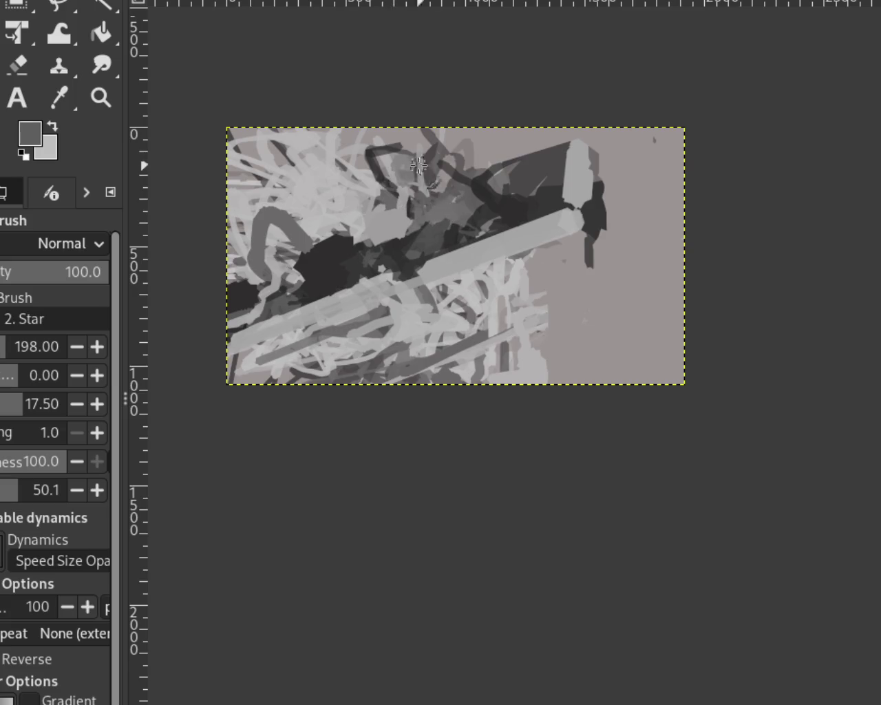
Step: Try dark curved strokes and an arc in the upper middle, then remove them
{"action": "left_click", "coordinate": [374, 156], "text": "ctrl"}
{"action": "left_click_drag", "start_coordinate": [348, 203], "coordinate": [455, 179]}
{"action": "key", "text": "ctrl+z"}
{"action": "key", "text": "ctrl+y"}
{"action": "key", "text": "ctrl+z"}
{"action": "left_click_drag", "start_coordinate": [381, 175], "coordinate": [436, 219]}
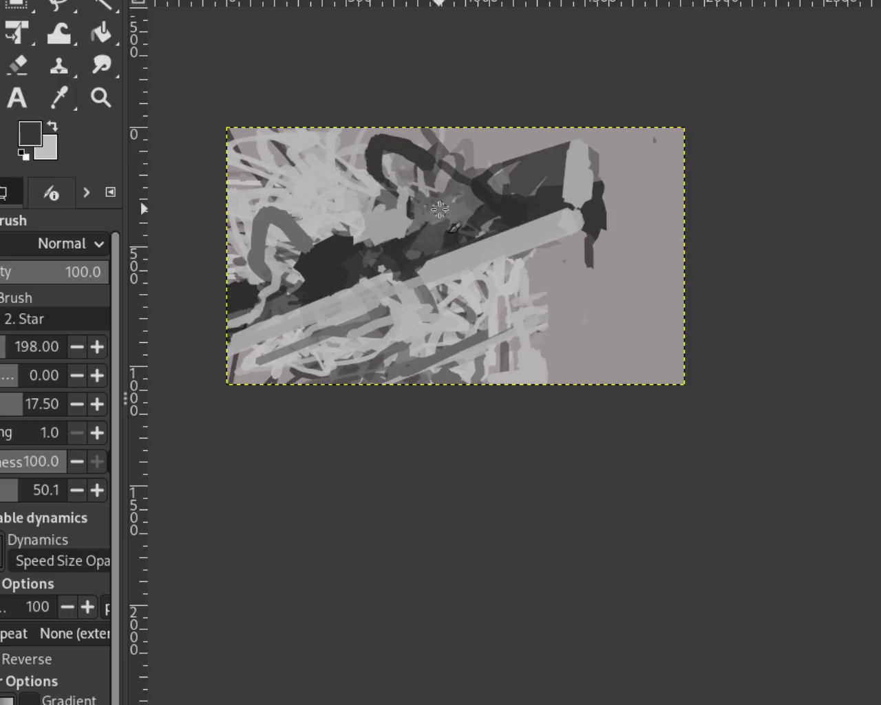
{"action": "key", "text": "ctrl+z"}
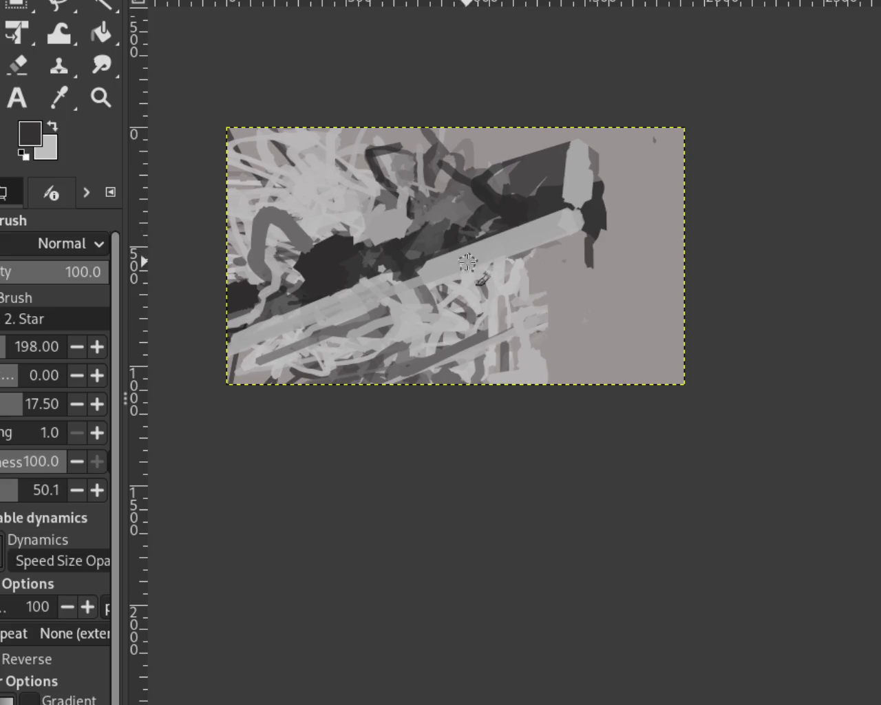
Step: Discard a straight light stroke, then add dark marks and light-grey strokes on the crystal block's top
{"action": "left_click", "coordinate": [548, 137], "text": "ctrl"}
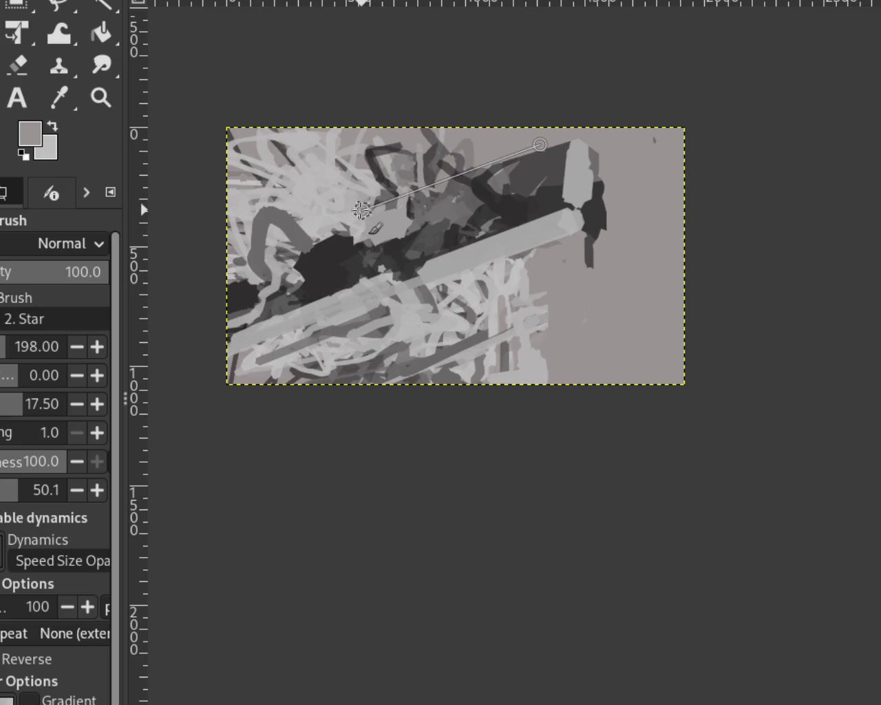
{"action": "left_click", "coordinate": [316, 227], "text": "shift"}
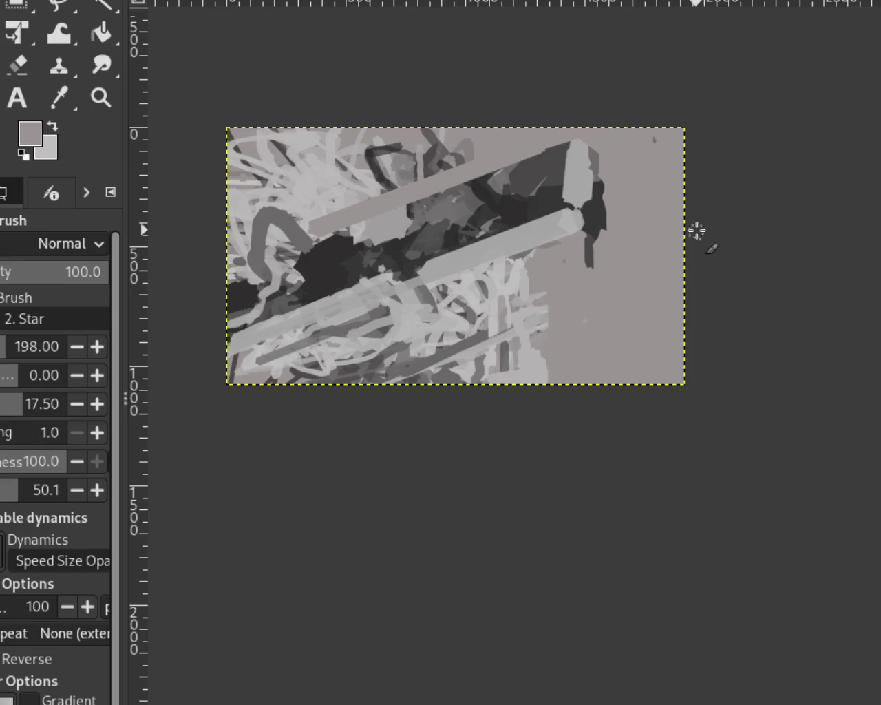
{"action": "key", "text": "ctrl+z"}
{"action": "left_click", "coordinate": [448, 194], "text": "ctrl"}
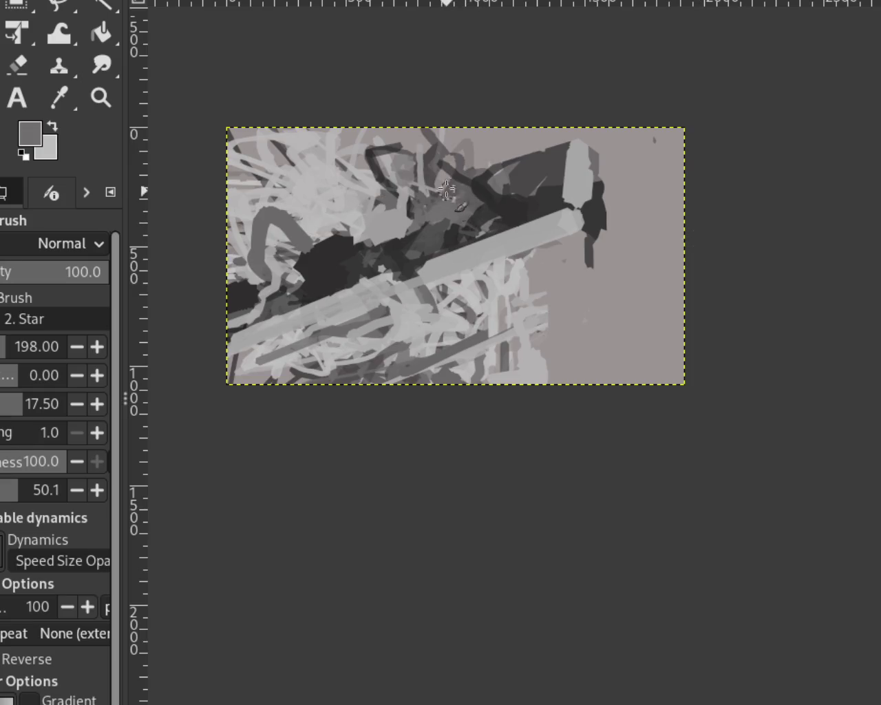
{"action": "left_click_drag", "start_coordinate": [446, 160], "coordinate": [455, 173]}
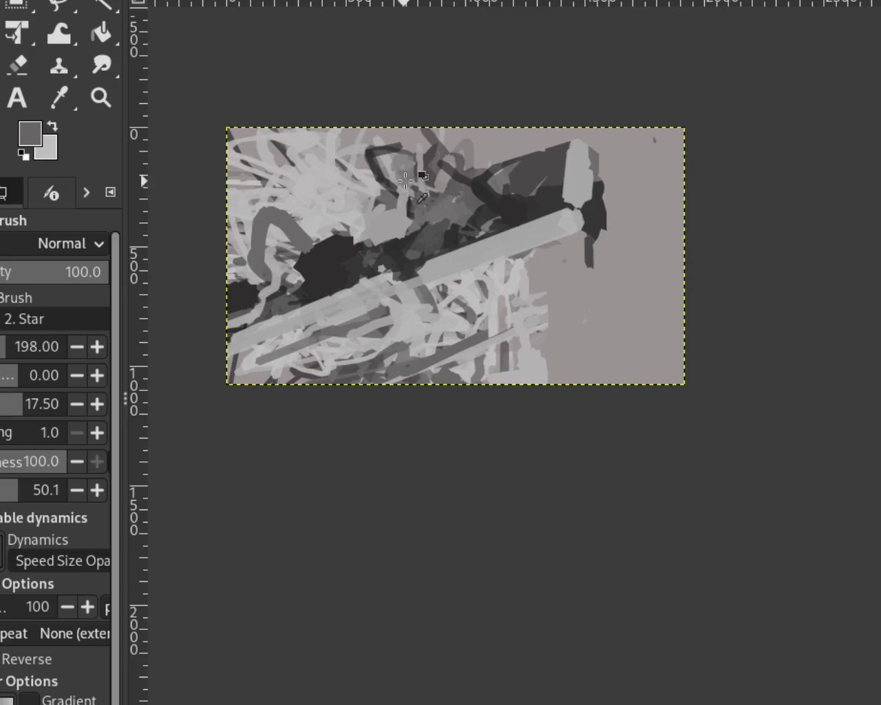
{"action": "left_click", "coordinate": [382, 157], "text": "ctrl"}
{"action": "mouse_move", "coordinate": [386, 161]}
{"action": "left_mouse_down"}
{"action": "mouse_move", "coordinate": [426, 181]}
{"action": "mouse_move", "coordinate": [467, 172]}
{"action": "left_mouse_up"}
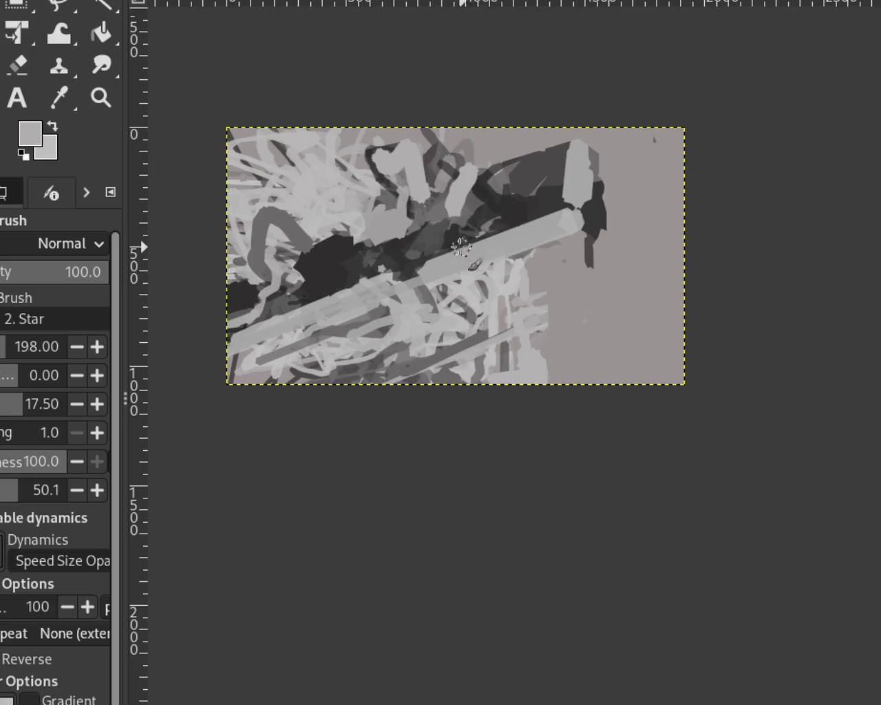
Step: Replace the last light stroke with dark strokes over the light patch, plus a short straight light stroke
{"action": "key", "text": "ctrl+z"}
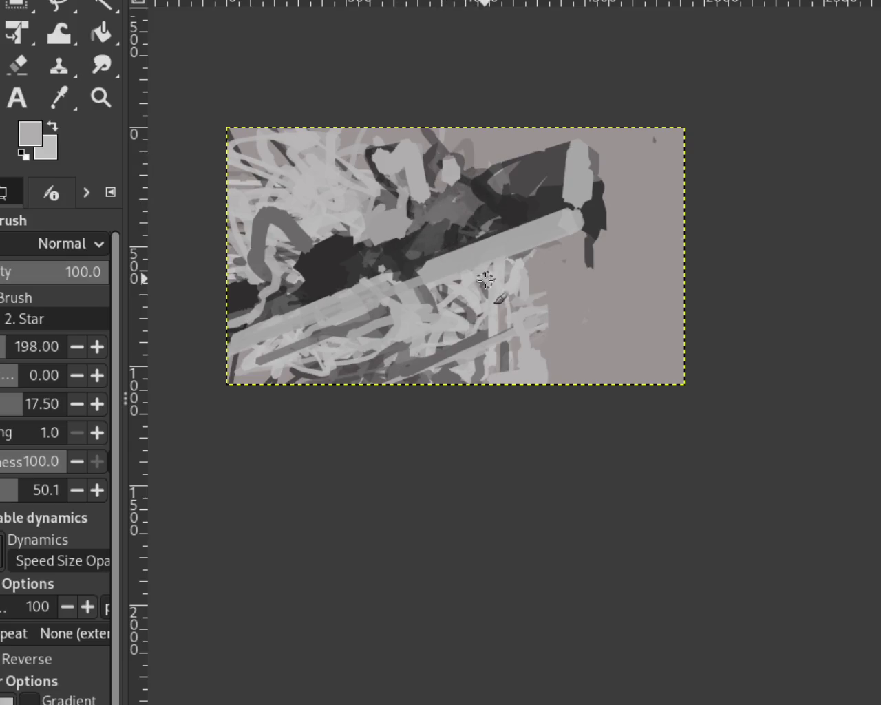
{"action": "left_click", "coordinate": [435, 227], "text": "ctrl"}
{"action": "left_click_drag", "start_coordinate": [437, 219], "coordinate": [448, 180]}
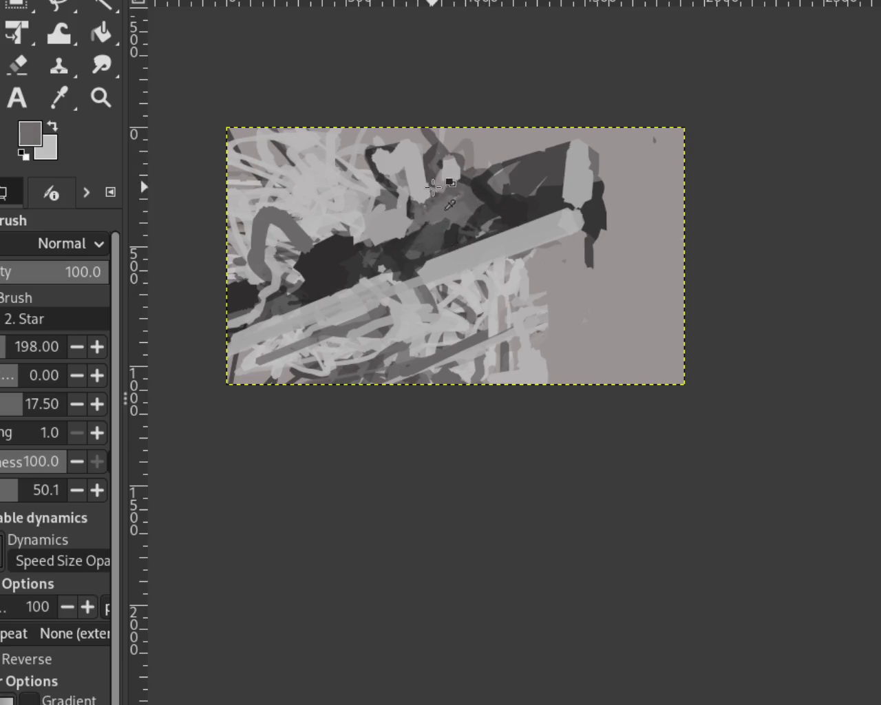
{"action": "left_click", "coordinate": [416, 221], "text": "ctrl"}
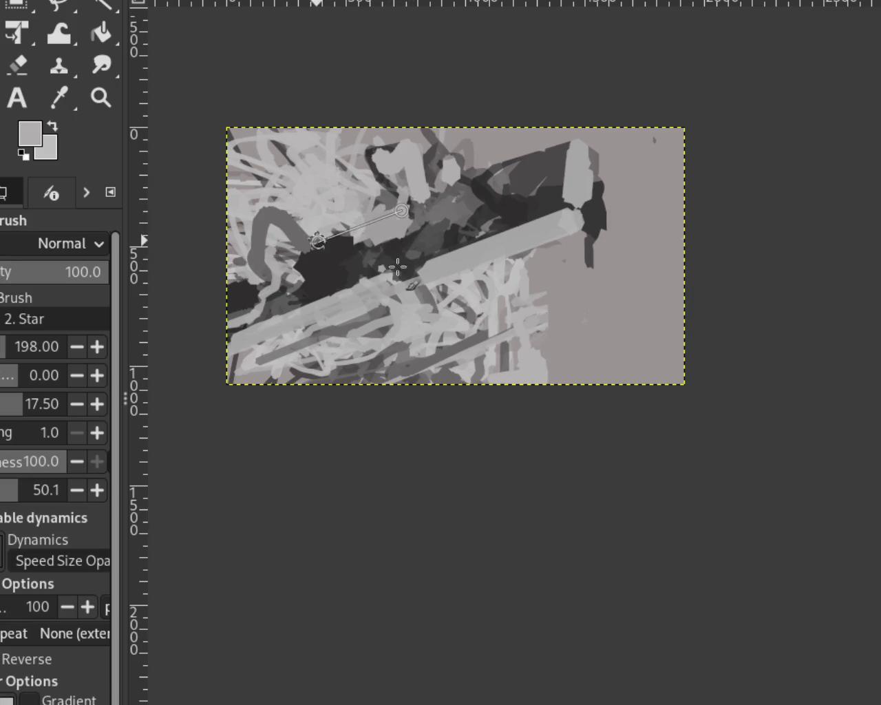
{"action": "left_click", "coordinate": [317, 241], "text": "shift"}
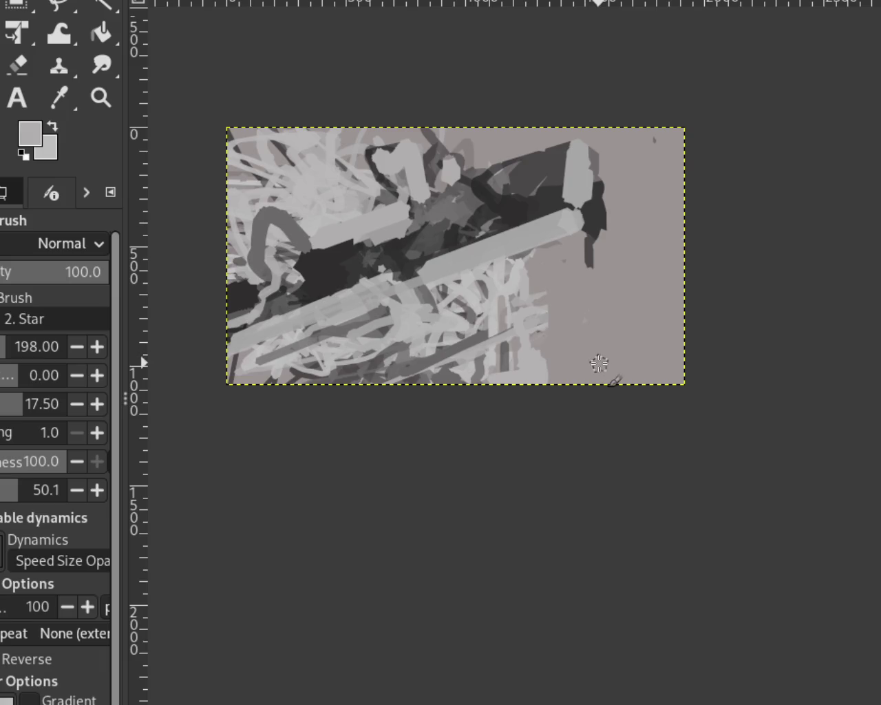
Step: Discard a light-grey band across the top and add a small dark stroke near the top
{"action": "left_click", "coordinate": [470, 185], "text": "ctrl"}
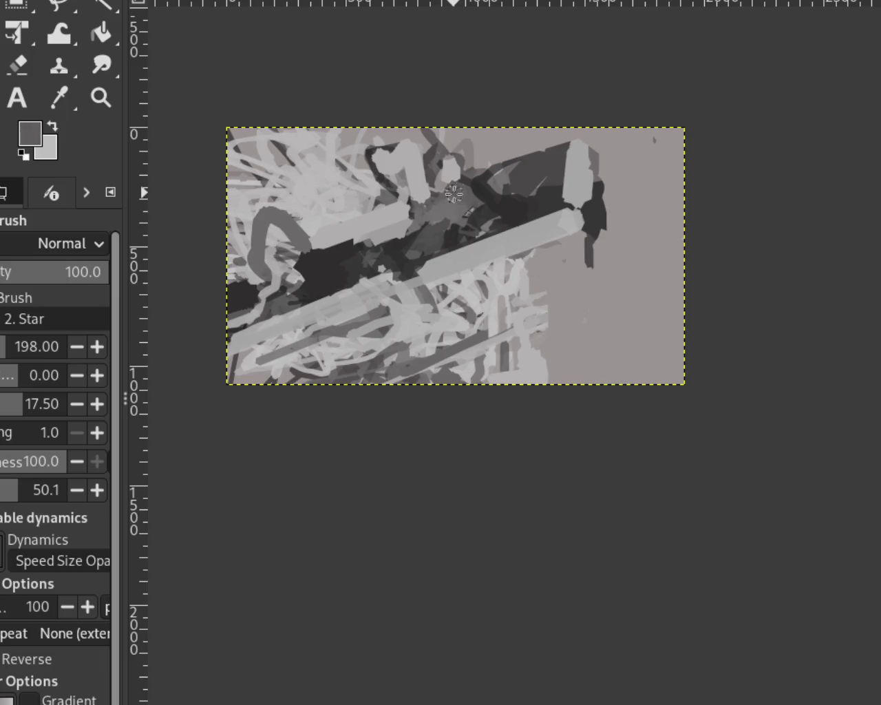
{"action": "left_click", "coordinate": [455, 166], "text": "ctrl"}
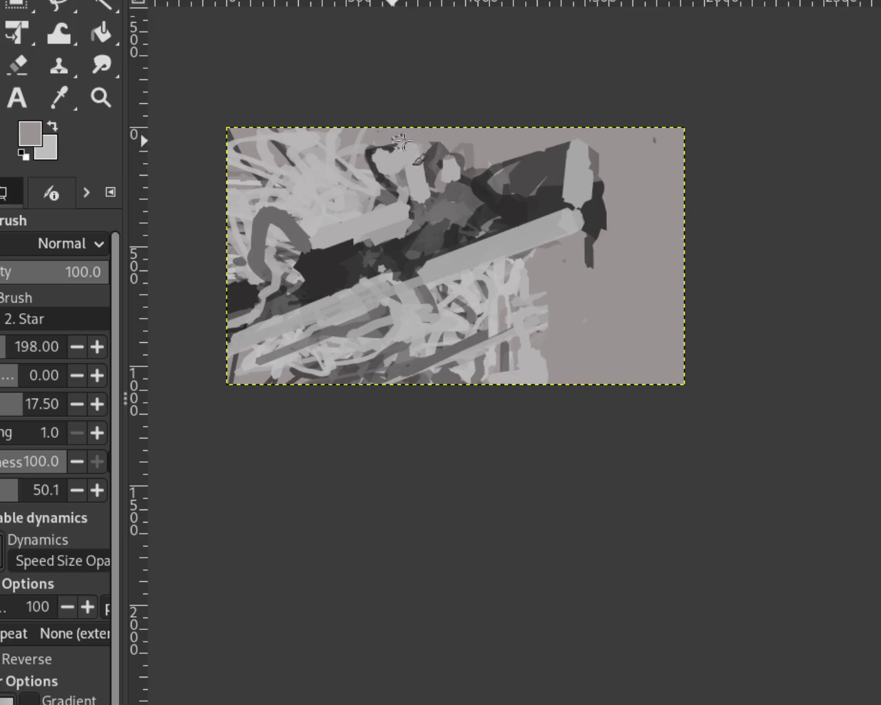
{"action": "left_click_drag", "start_coordinate": [432, 147], "coordinate": [331, 170]}
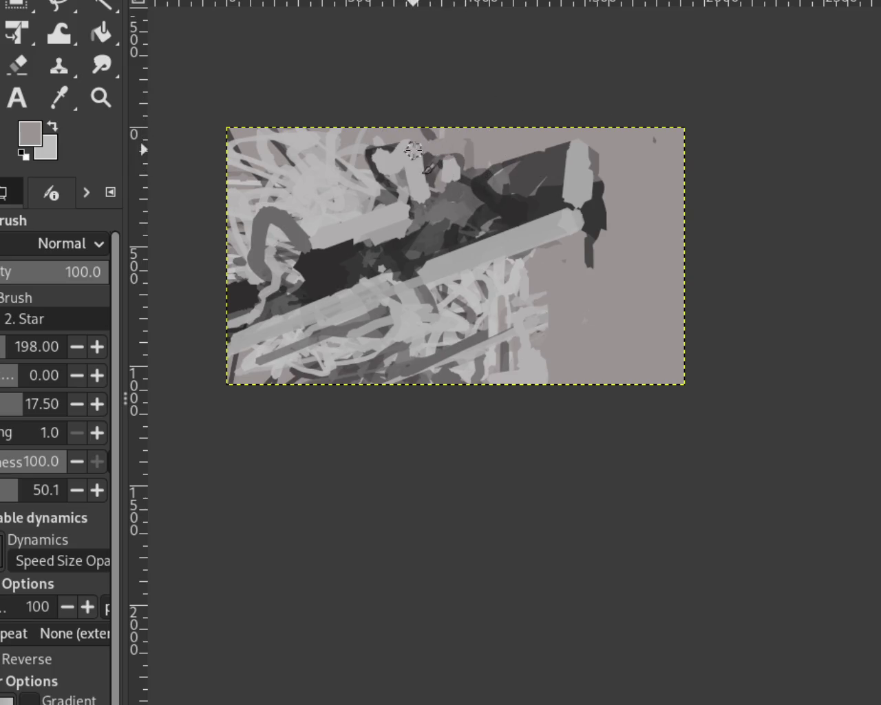
{"action": "key", "text": "ctrl+z"}
{"action": "left_click", "coordinate": [327, 176], "text": "ctrl"}
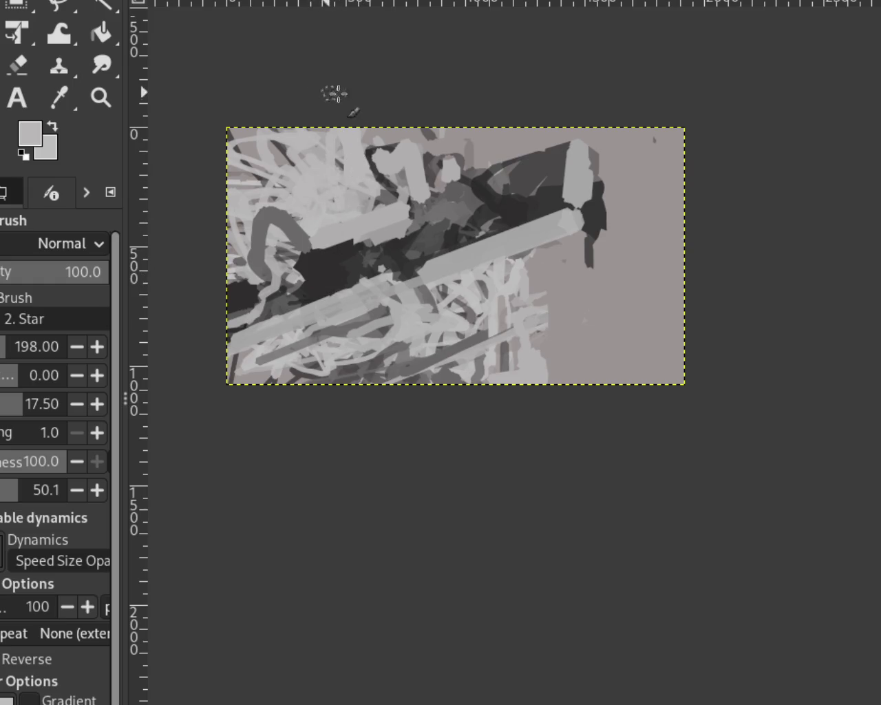
{"action": "left_click", "coordinate": [467, 160], "text": "ctrl"}
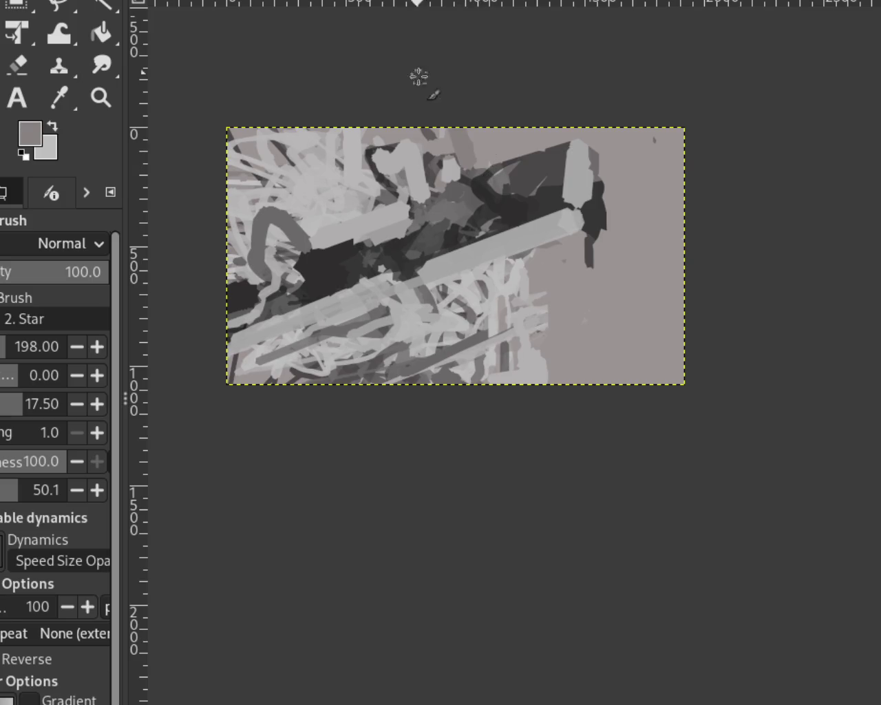
{"action": "left_click_drag", "start_coordinate": [462, 166], "coordinate": [435, 146]}
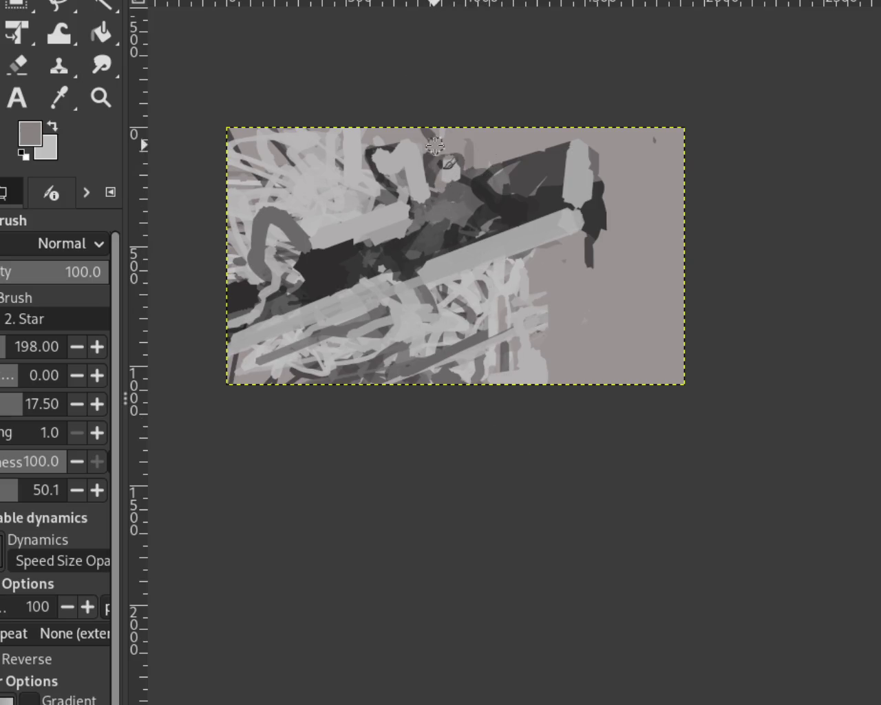
Step: Cover the dark strokes at the top of the image with light grey
{"action": "left_click", "coordinate": [437, 138], "text": "ctrl"}
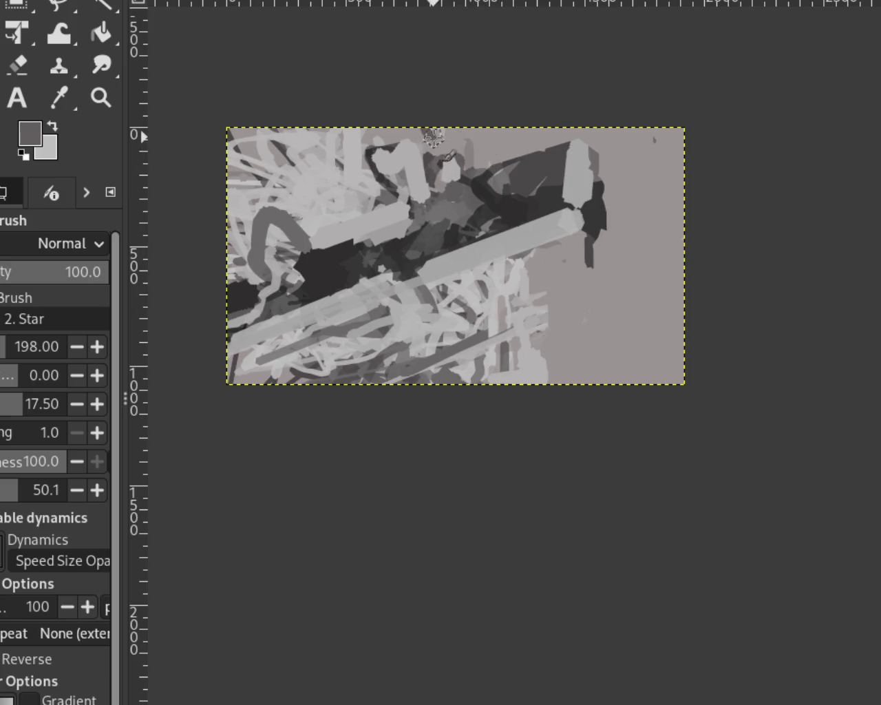
{"action": "left_click", "coordinate": [467, 160], "text": "ctrl"}
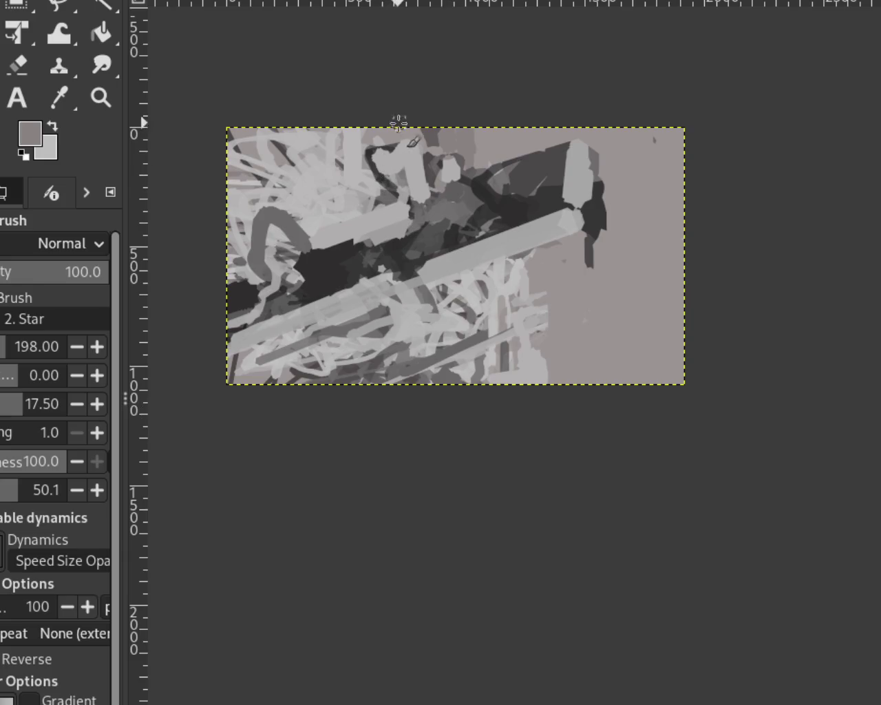
{"action": "left_click", "coordinate": [369, 139], "text": "ctrl"}
{"action": "left_click_drag", "start_coordinate": [436, 128], "coordinate": [368, 146]}
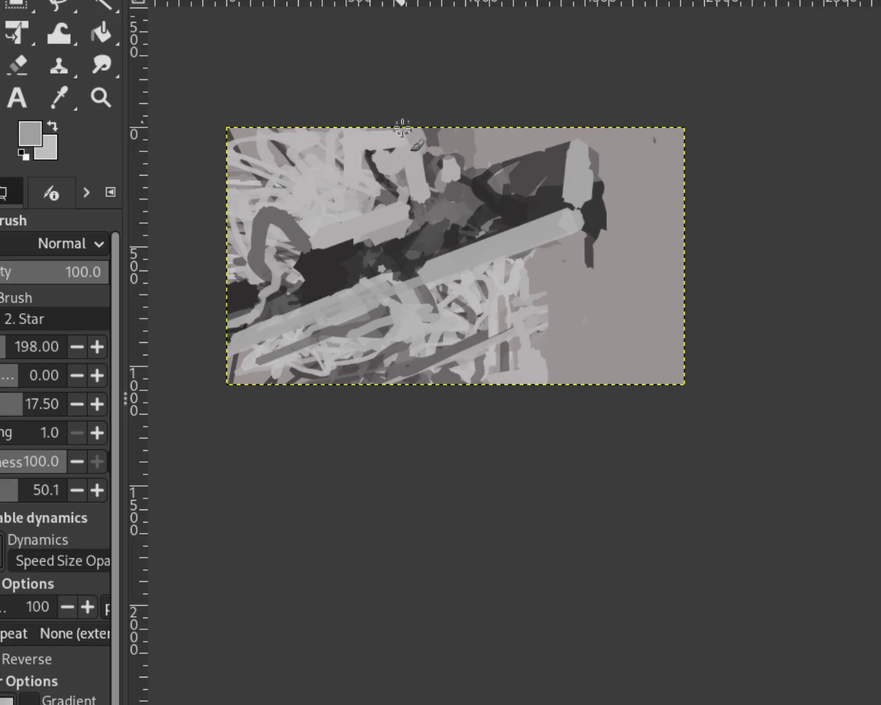
Step: Add a light stroke at the bottom of the image, discarding a vertical stroke at upper left
{"action": "left_click", "coordinate": [301, 159], "text": "ctrl"}
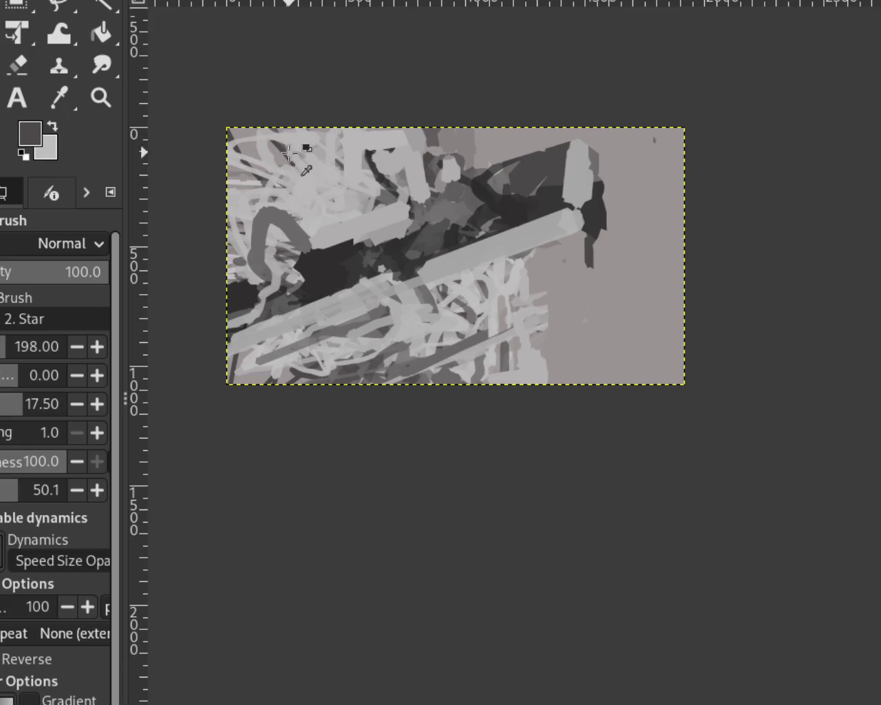
{"action": "left_click", "coordinate": [308, 186], "text": "ctrl"}
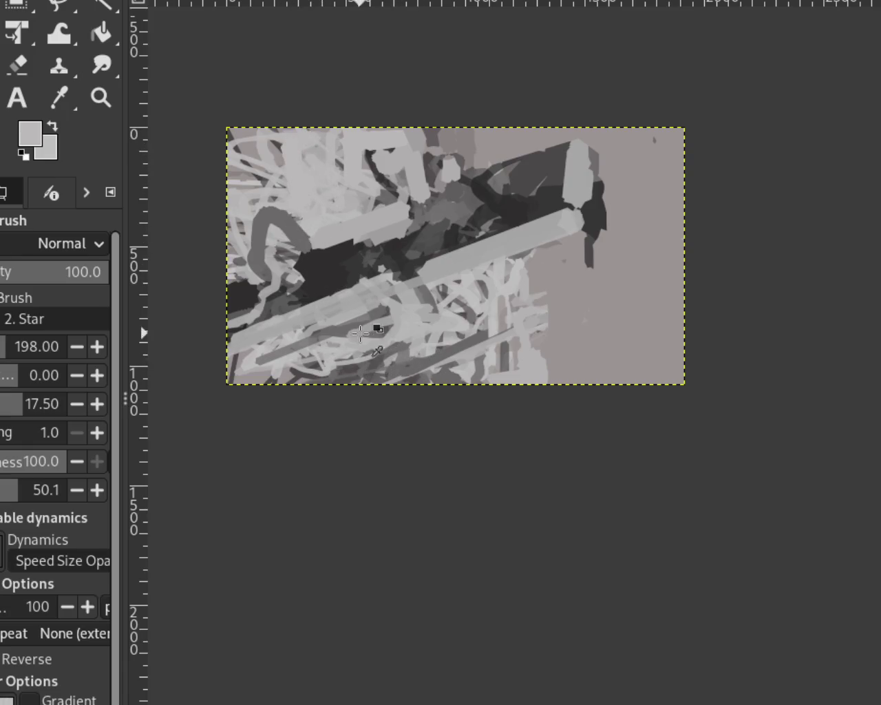
{"action": "left_click_drag", "start_coordinate": [333, 352], "coordinate": [369, 444]}
{"action": "left_click_drag", "start_coordinate": [255, 199], "coordinate": [246, 106]}
{"action": "key", "text": "ctrl+z"}
Step: Paint a light-grey vertical bar at the upper left
{"action": "left_click", "coordinate": [271, 159], "text": "ctrl"}
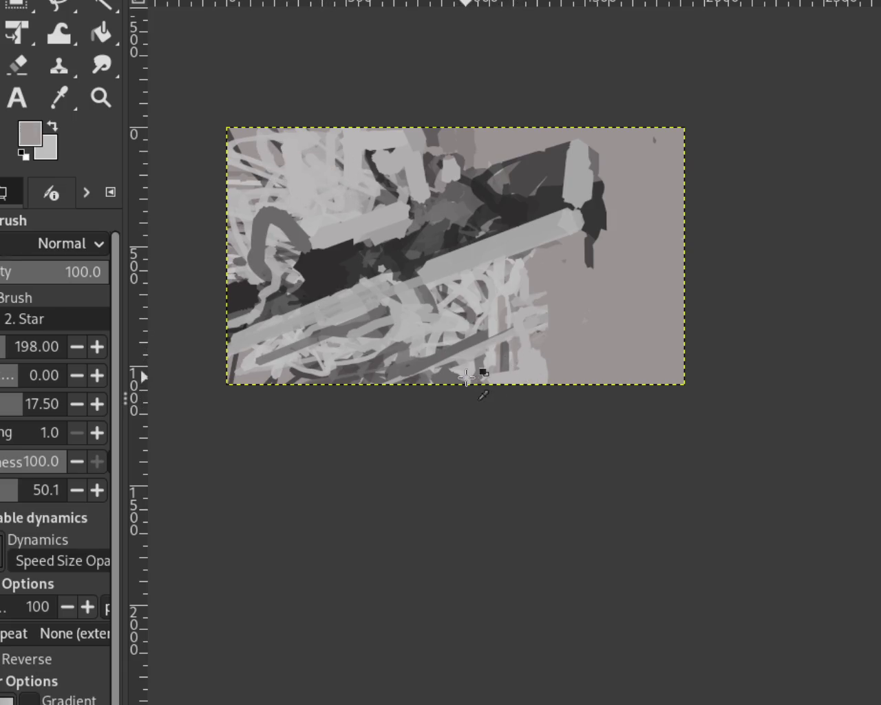
{"action": "left_click", "coordinate": [462, 364], "text": "ctrl"}
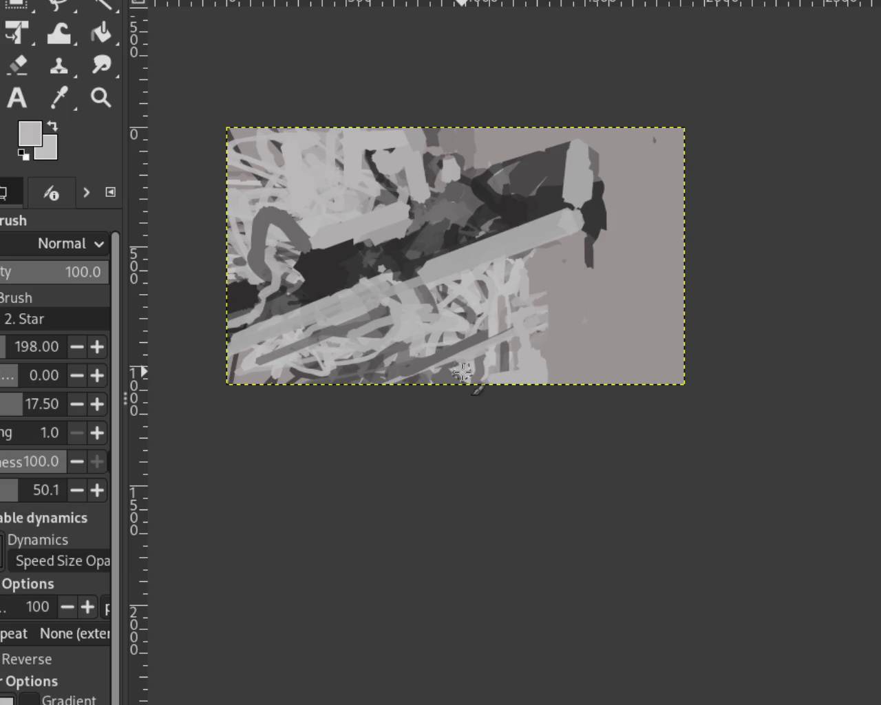
{"action": "left_click", "coordinate": [321, 368], "text": "ctrl"}
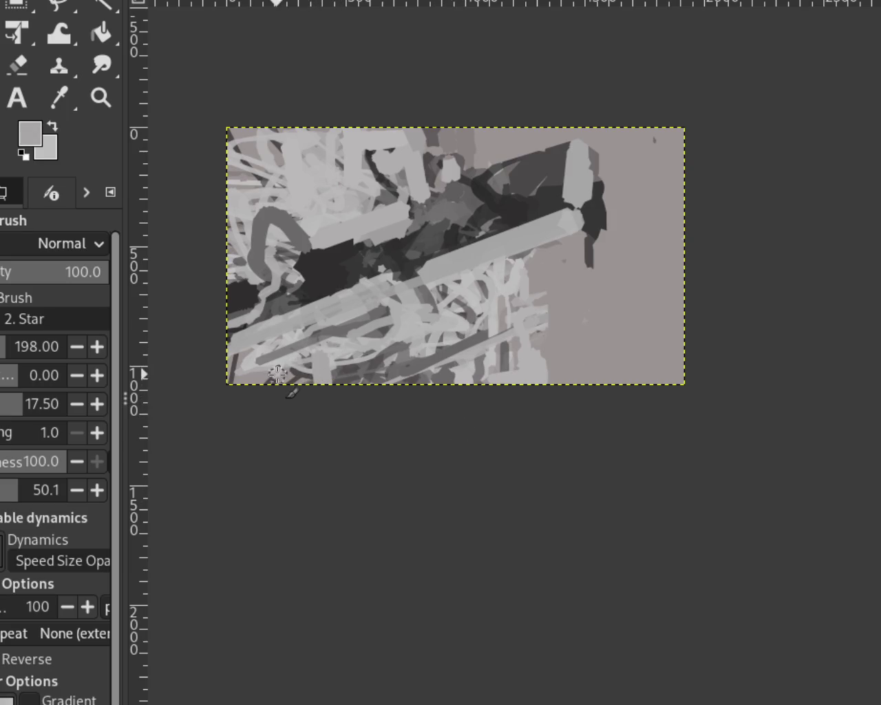
{"action": "left_click_drag", "start_coordinate": [250, 164], "coordinate": [250, 196]}
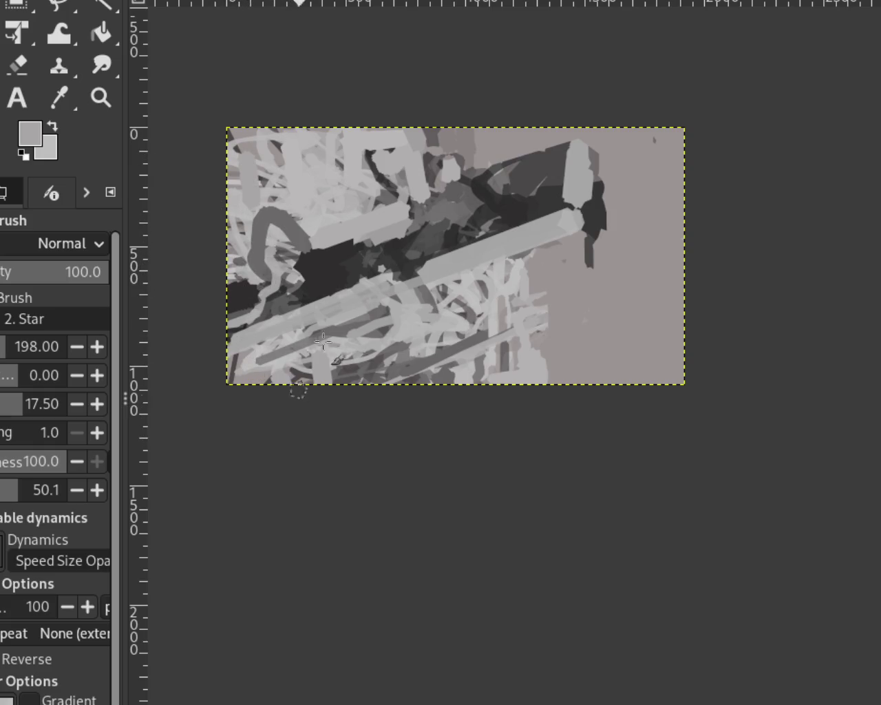
Step: Thicken the lower middle with light-grey strokes along the bottom, then darken them slightly
{"action": "left_click", "coordinate": [538, 172], "text": "ctrl"}
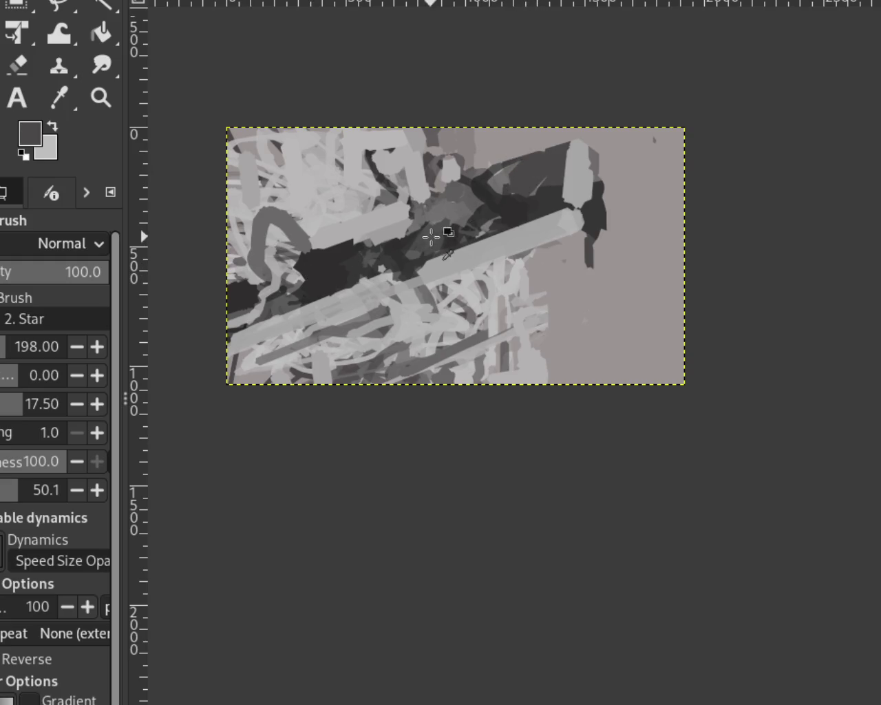
{"action": "left_click", "coordinate": [396, 231], "text": "ctrl"}
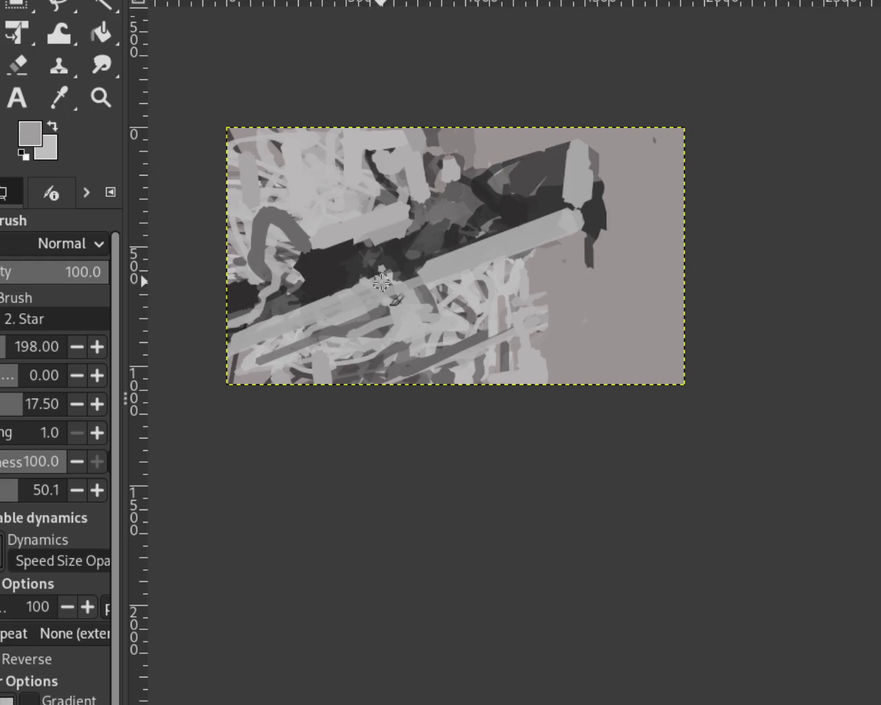
{"action": "left_click", "coordinate": [513, 328], "text": "ctrl"}
{"action": "mouse_move", "coordinate": [521, 335]}
{"action": "left_mouse_down"}
{"action": "mouse_move", "coordinate": [429, 338]}
{"action": "mouse_move", "coordinate": [507, 331]}
{"action": "mouse_move", "coordinate": [456, 358]}
{"action": "left_mouse_up"}
{"action": "left_click", "coordinate": [480, 337], "text": "ctrl"}
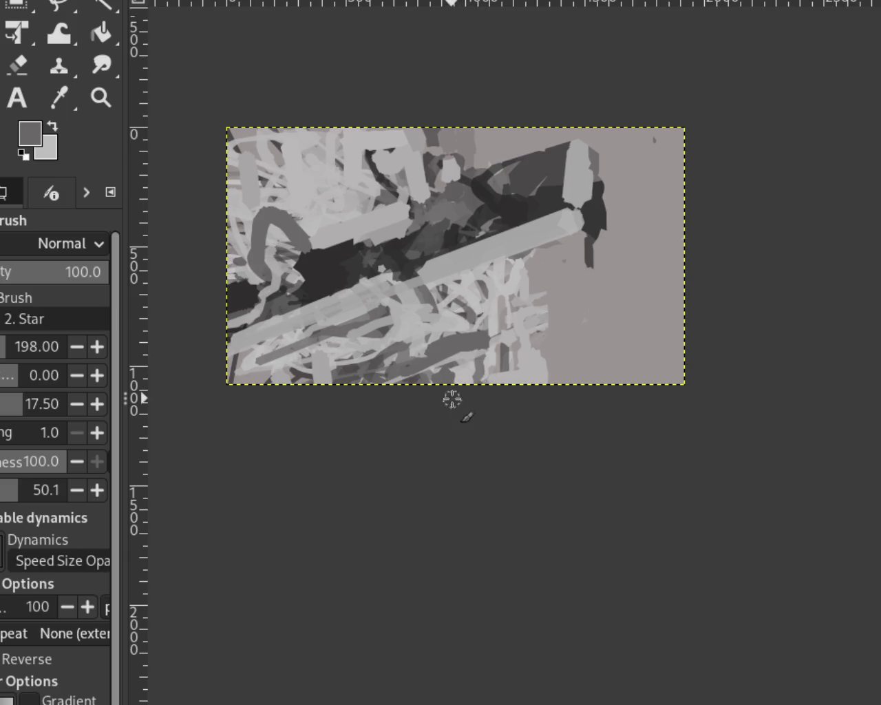
{"action": "left_click", "coordinate": [104, 99]}
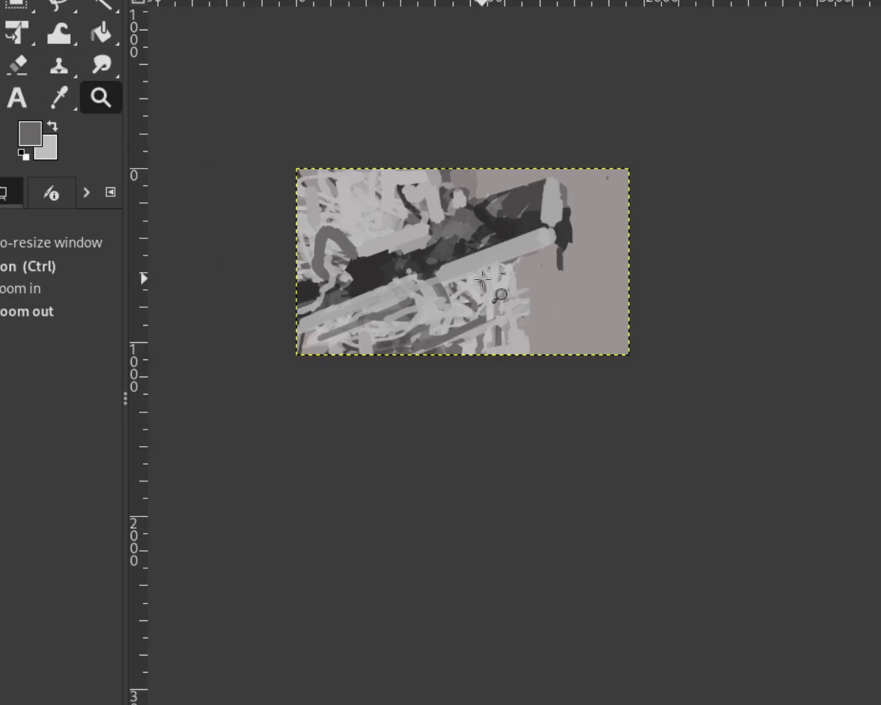
Step: Replace the last stroke with a dark vertical stroke at the crystal block's right end
{"action": "left_click", "coordinate": [483, 278]}
{"action": "left_click", "coordinate": [482, 278], "text": "ctrl"}
{"action": "left_click", "coordinate": [483, 278], "text": "ctrl"}
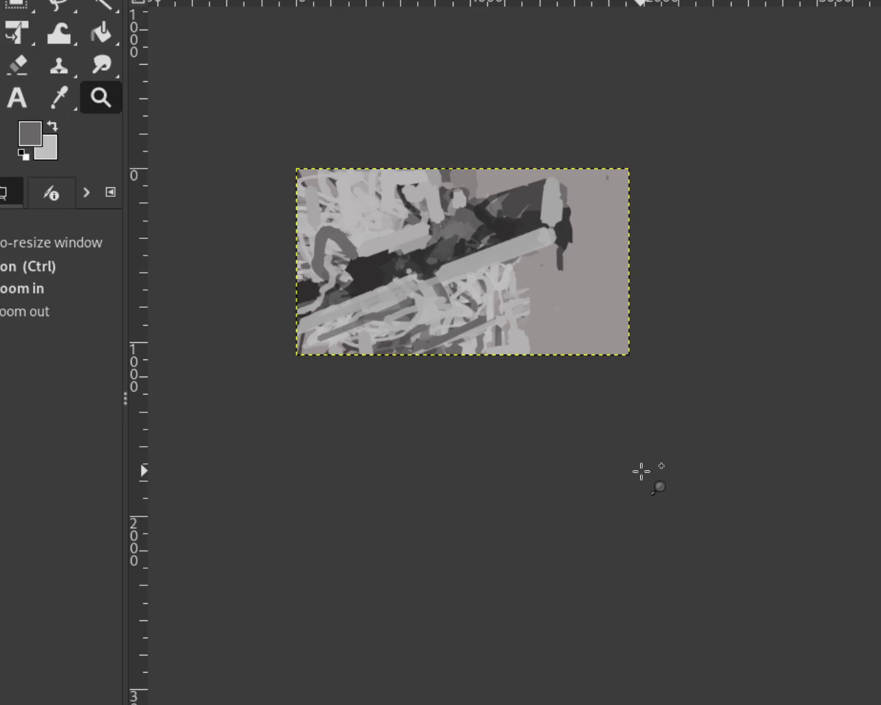
{"action": "left_click", "coordinate": [564, 241], "text": "ctrl"}
{"action": "left_click", "coordinate": [562, 239], "text": "ctrl"}
{"action": "left_click", "coordinate": [562, 239]}
{"action": "left_click", "coordinate": [558, 233]}
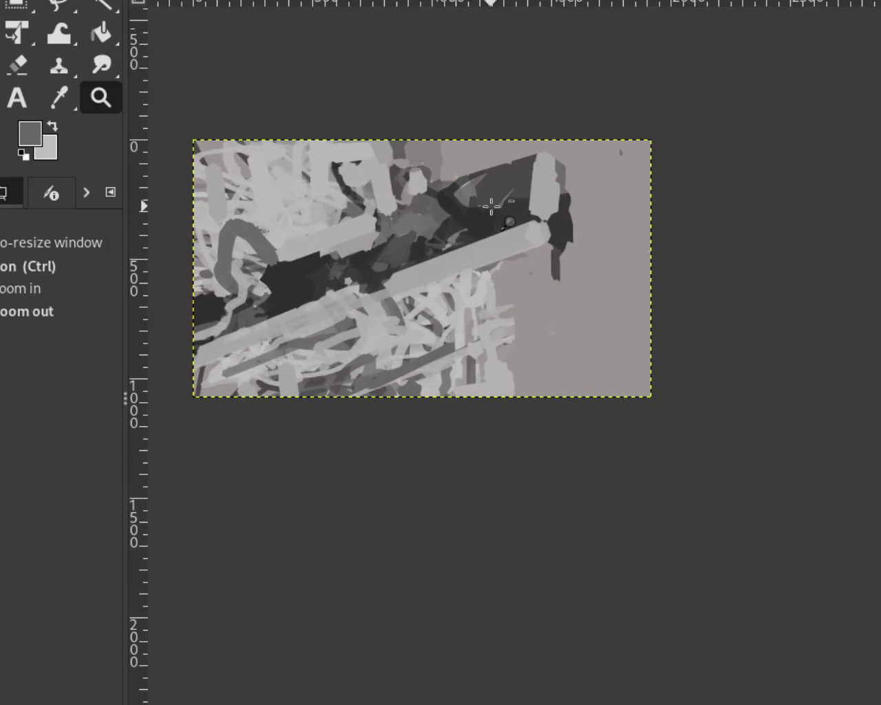
{"action": "left_click", "coordinate": [521, 208], "text": "ctrl"}
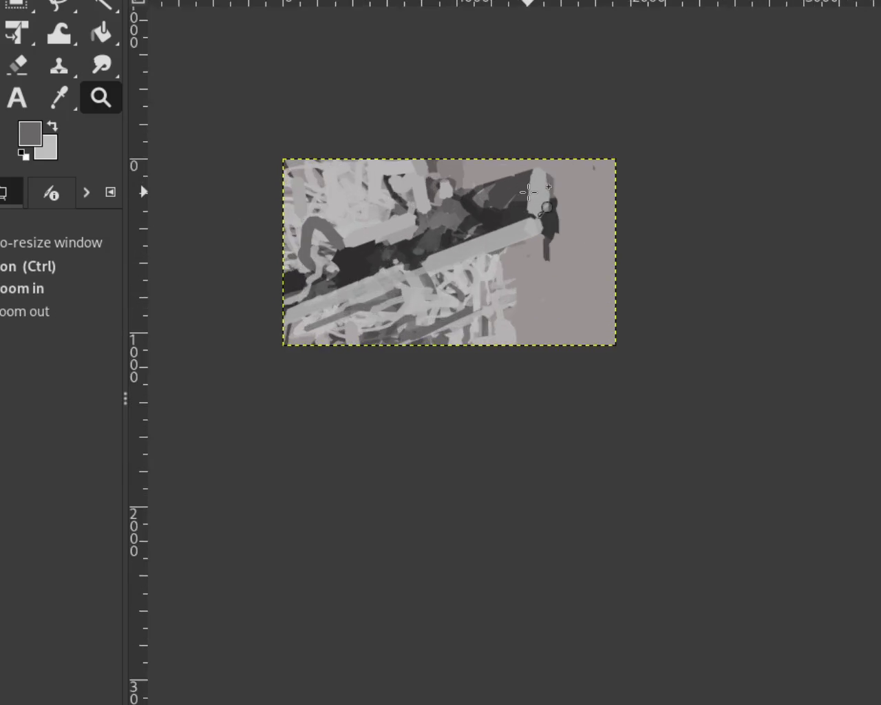
{"action": "left_click", "coordinate": [515, 201]}
{"action": "left_click", "coordinate": [512, 197]}
{"action": "left_click", "coordinate": [512, 198], "text": "ctrl"}
{"action": "key", "text": "p"}
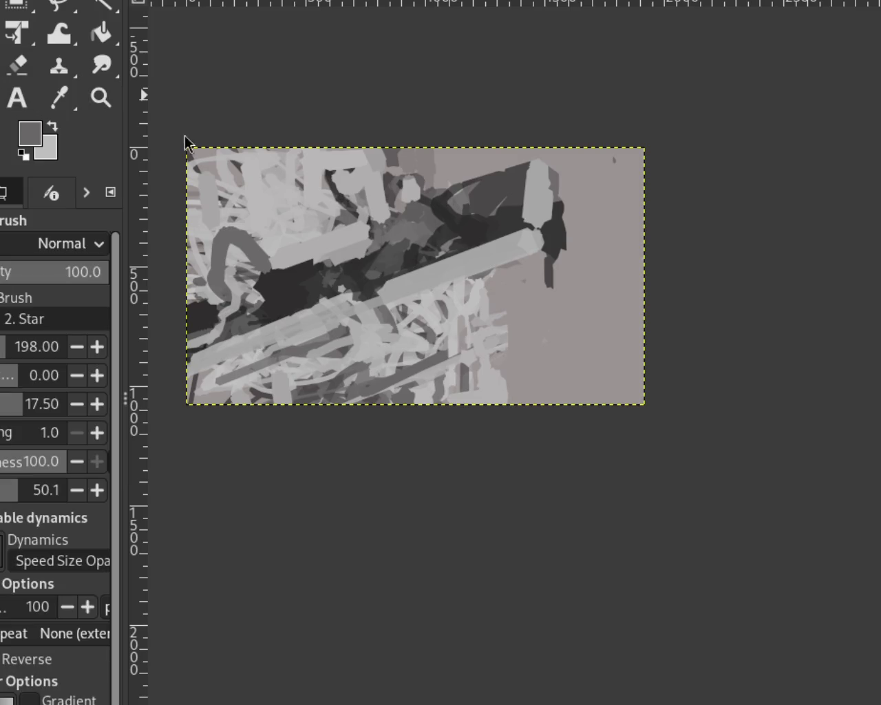
{"action": "left_click", "coordinate": [503, 196], "text": "ctrl"}
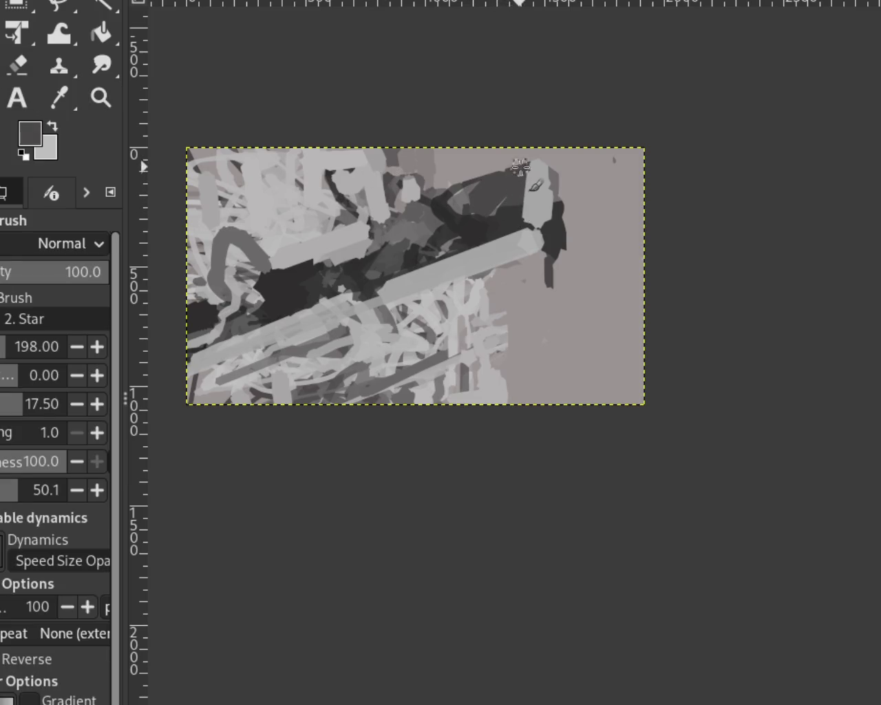
{"action": "key", "text": "ctrl+z"}
{"action": "left_click_drag", "start_coordinate": [525, 168], "coordinate": [522, 228]}
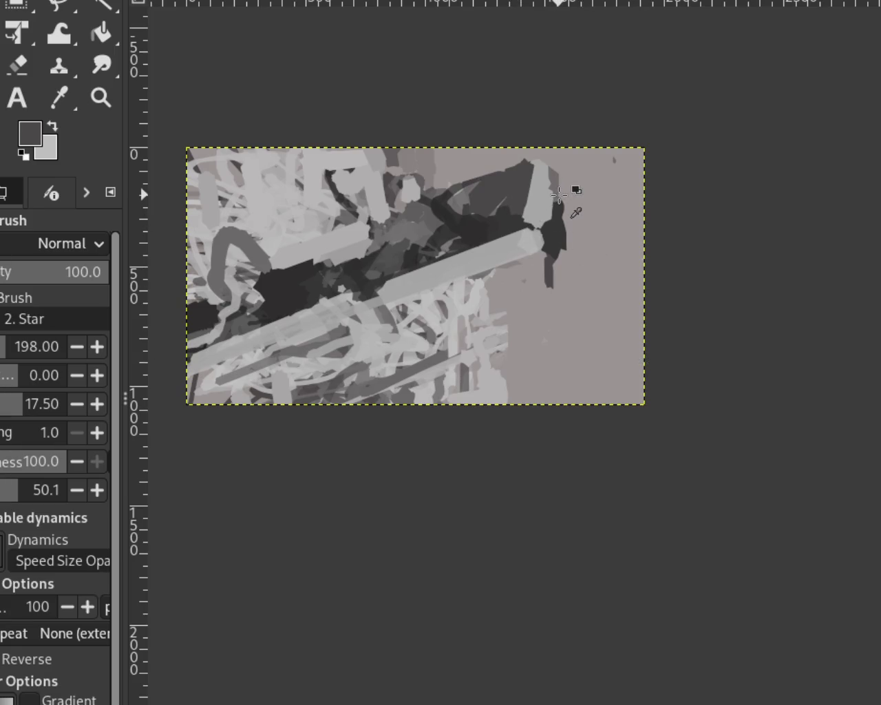
Step: Paint a light grey vertical highlight stroke on the block's right end
{"action": "left_click", "coordinate": [559, 196], "text": "ctrl"}
{"action": "left_click_drag", "start_coordinate": [554, 208], "coordinate": [555, 158]}
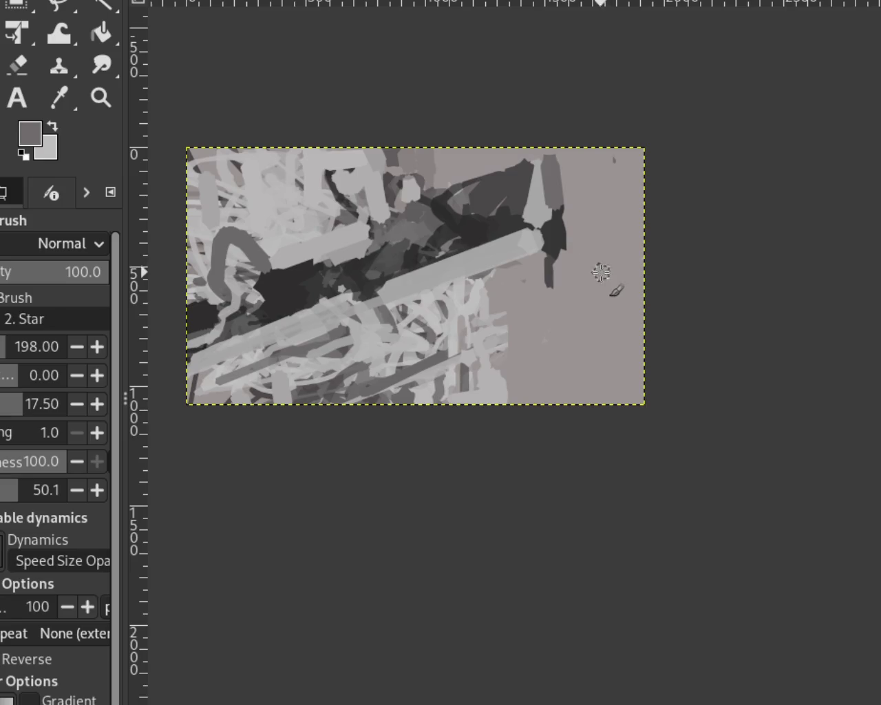
{"action": "left_click", "coordinate": [574, 188], "text": "ctrl"}
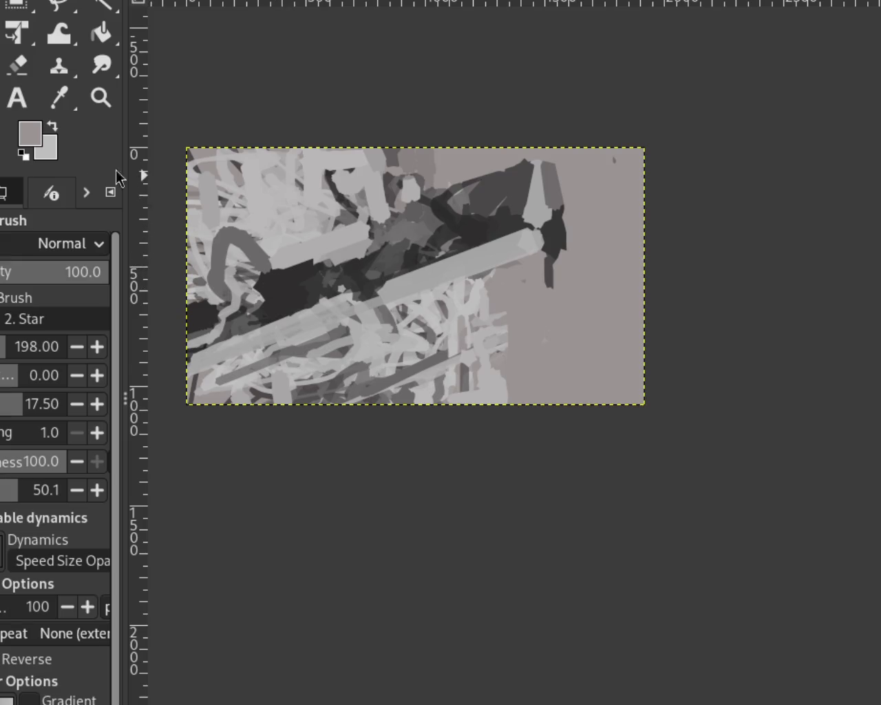
Step: Undo the light diagonal stroke and try, then discard, a dark straight line along the block's top
{"action": "left_click", "coordinate": [318, 264], "text": "ctrl"}
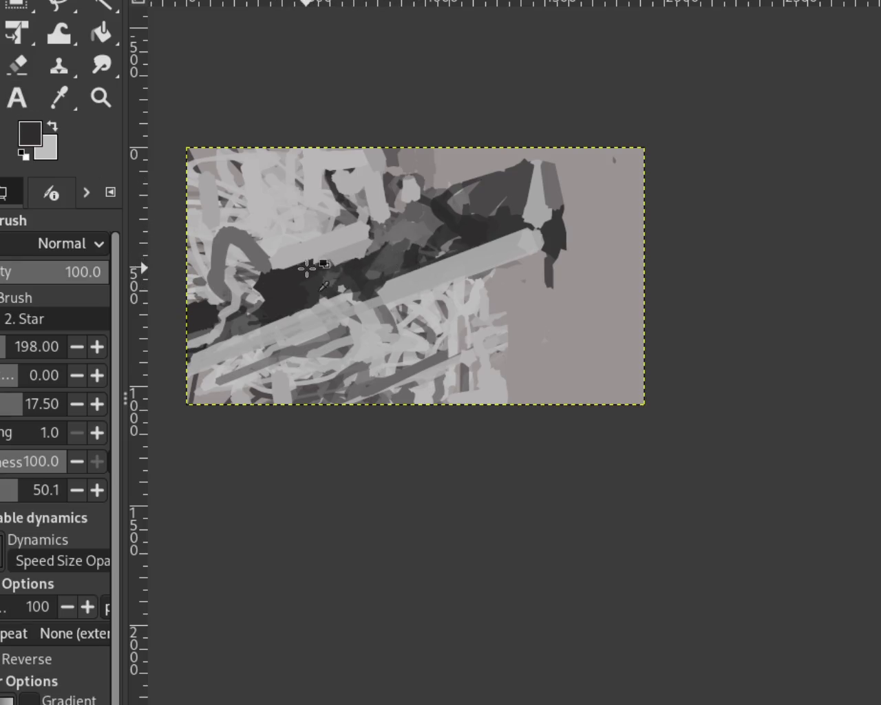
{"action": "key", "text": "ctrl+z"}
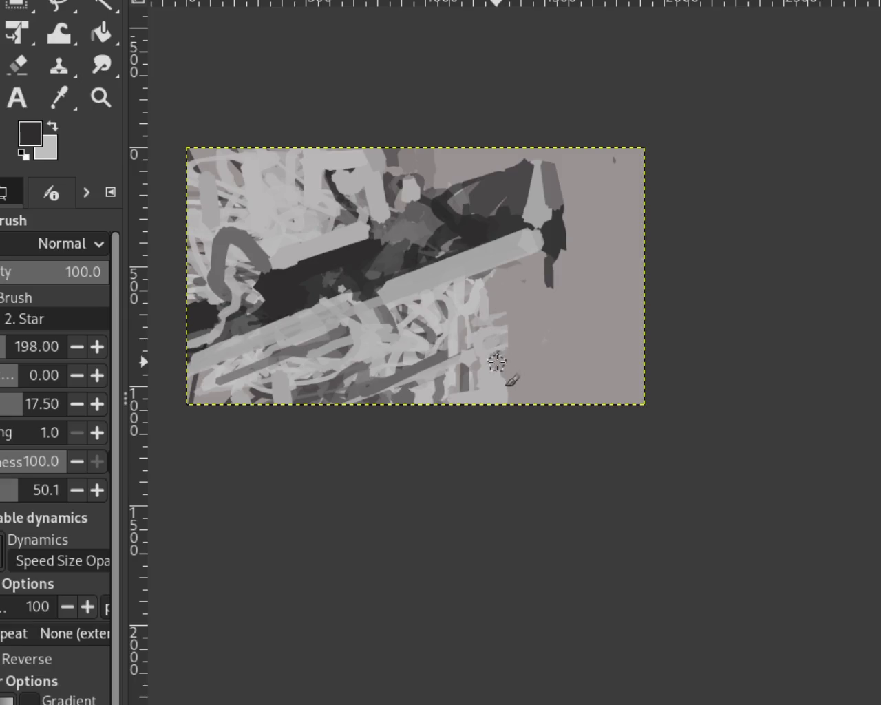
{"action": "left_click", "coordinate": [515, 178], "text": "ctrl"}
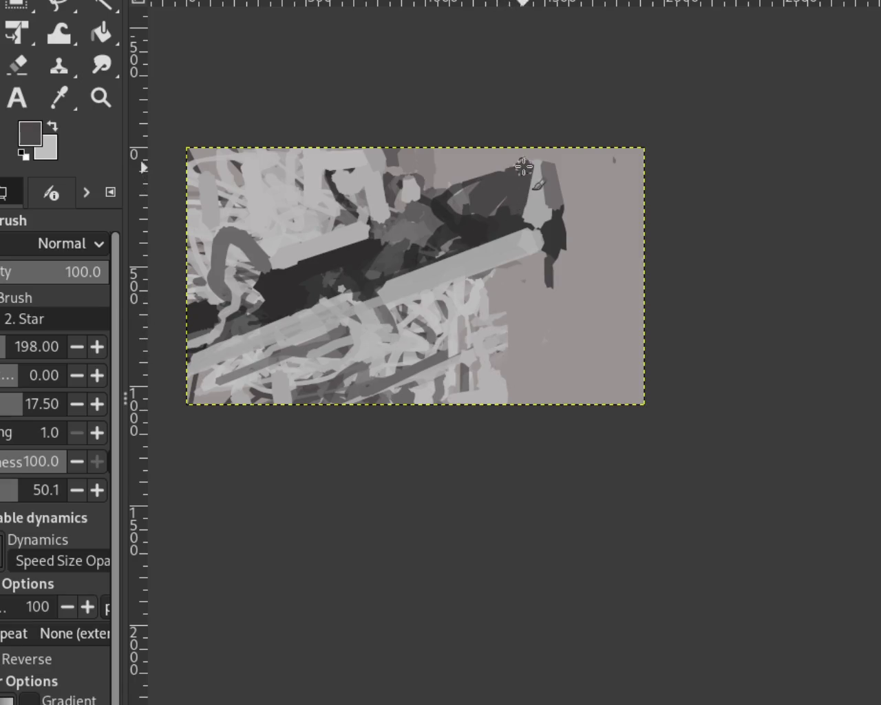
{"action": "left_click", "coordinate": [462, 188], "text": "shift"}
{"action": "key", "text": "ctrl+z"}
{"action": "key", "text": "ctrl+y"}
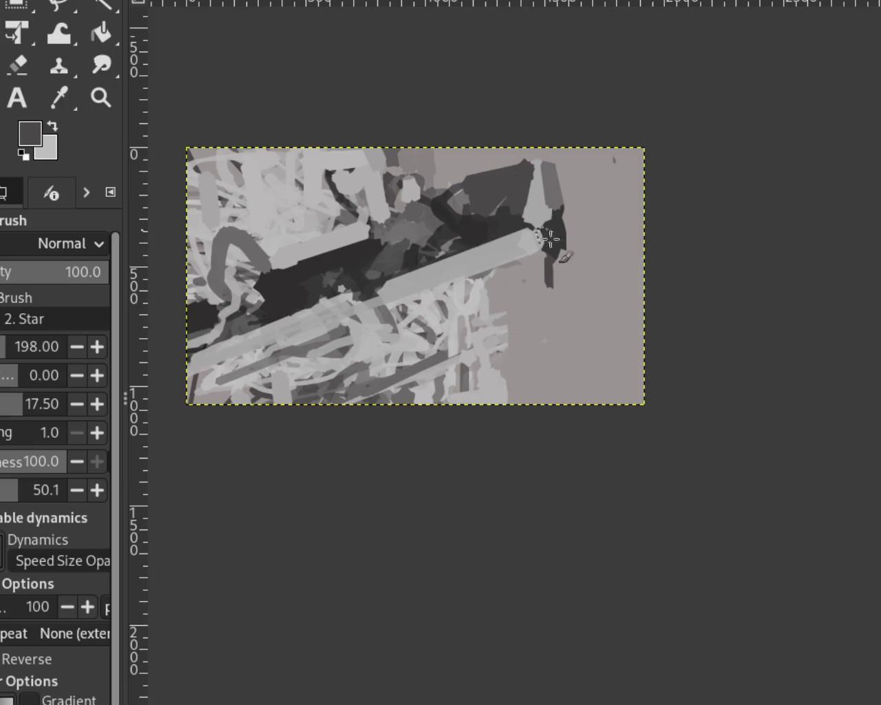
{"action": "key", "text": "ctrl+z"}
Step: Paint a straight light grey edge along the block's top and light grey paint above it
{"action": "left_click", "coordinate": [474, 162], "text": "ctrl"}
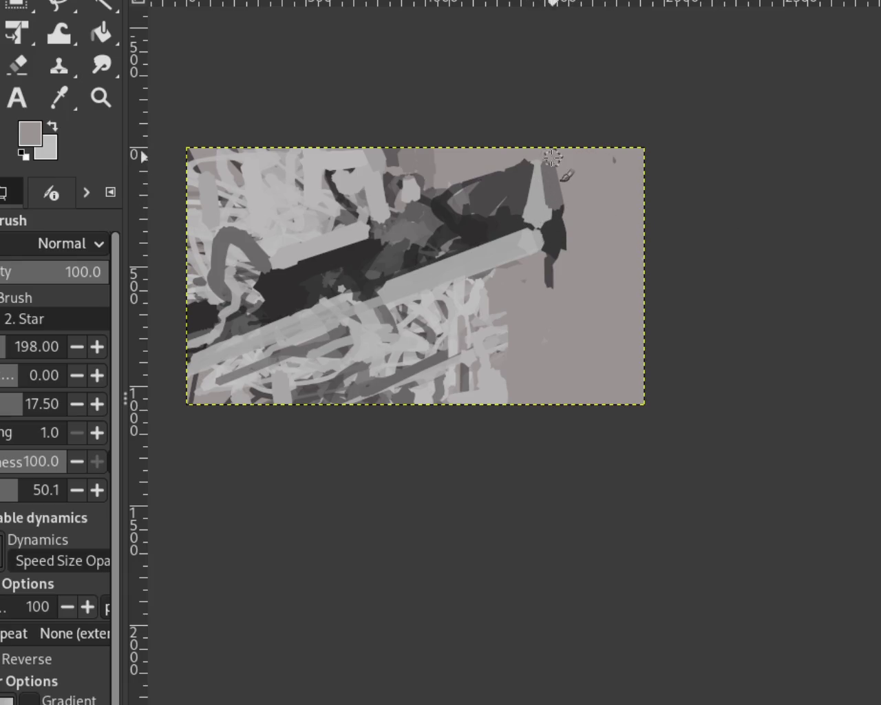
{"action": "left_click", "coordinate": [425, 185], "text": "shift"}
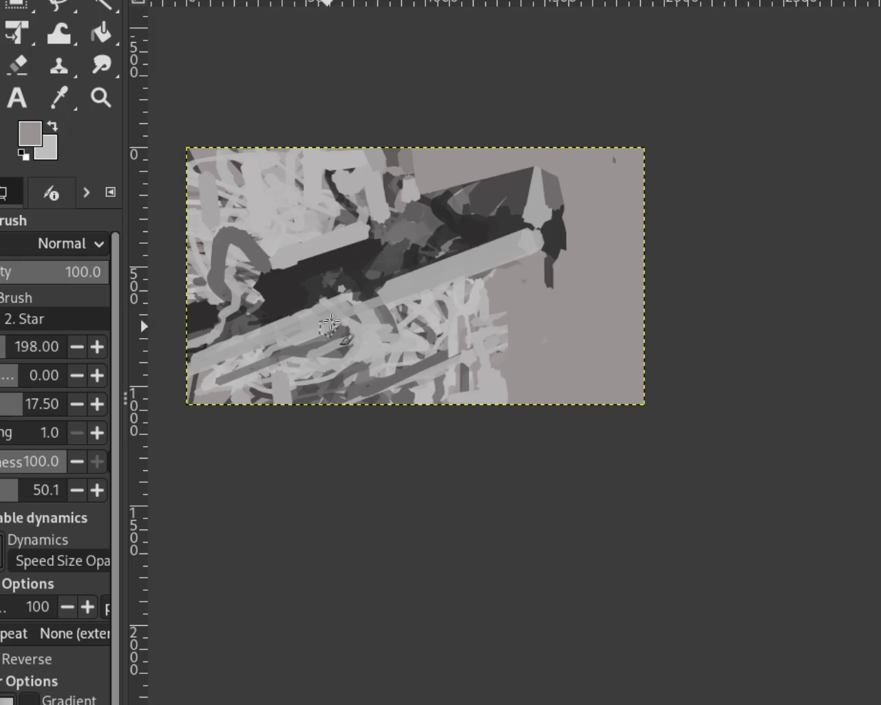
{"action": "left_click", "coordinate": [406, 165], "text": "ctrl"}
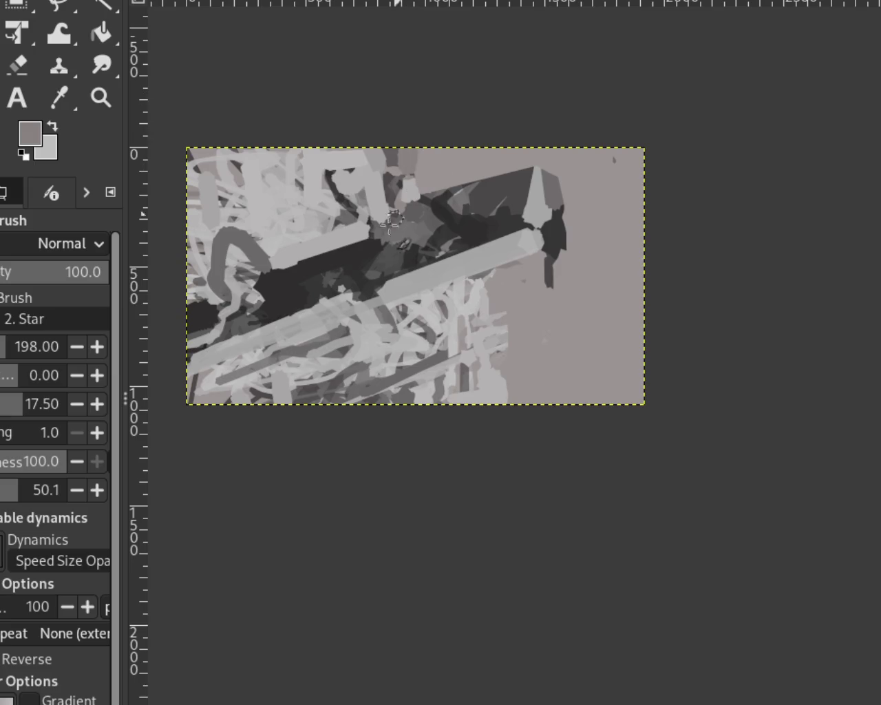
{"action": "left_click", "coordinate": [408, 180], "text": "ctrl"}
{"action": "mouse_move", "coordinate": [384, 226]}
{"action": "left_mouse_down"}
{"action": "mouse_move", "coordinate": [424, 170]}
{"action": "mouse_move", "coordinate": [412, 165]}
{"action": "left_mouse_up"}
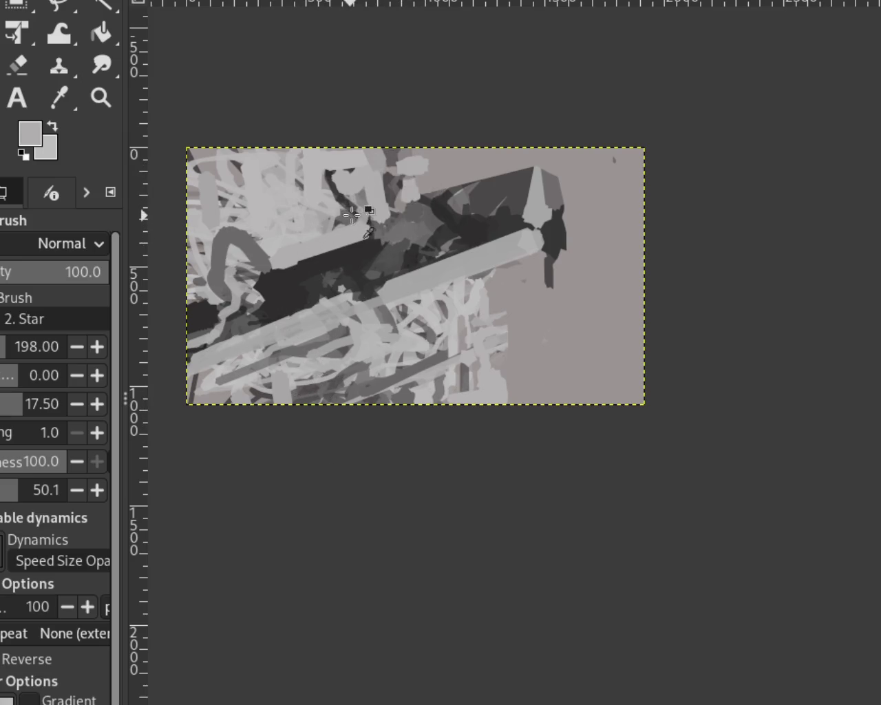
Step: Add a short light grey stroke in the lower tangle
{"action": "left_click", "coordinate": [351, 219], "text": "ctrl"}
{"action": "left_click", "coordinate": [315, 218], "text": "ctrl"}
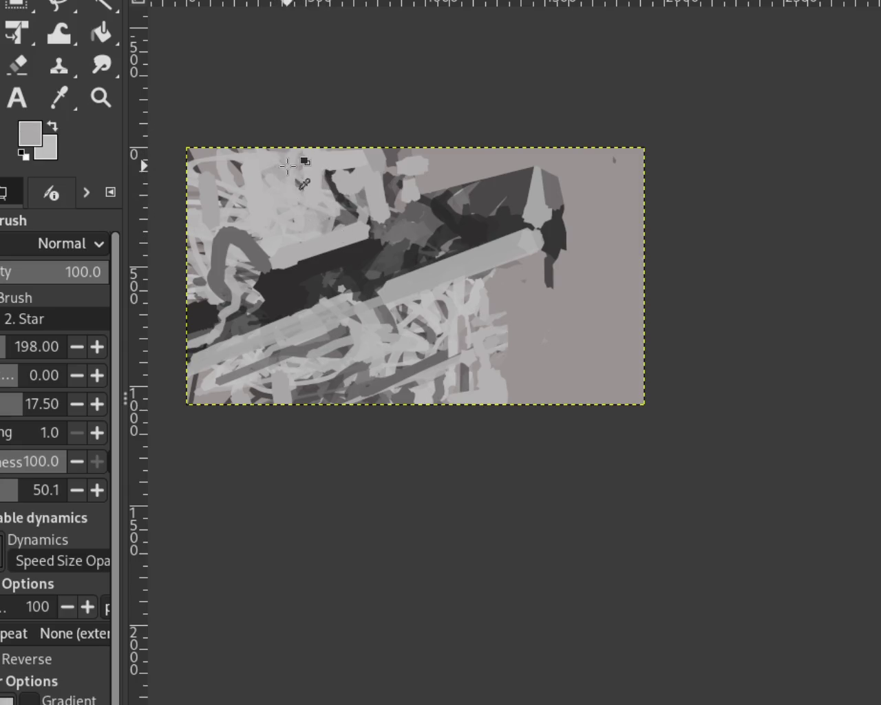
{"action": "left_click", "coordinate": [315, 168], "text": "ctrl"}
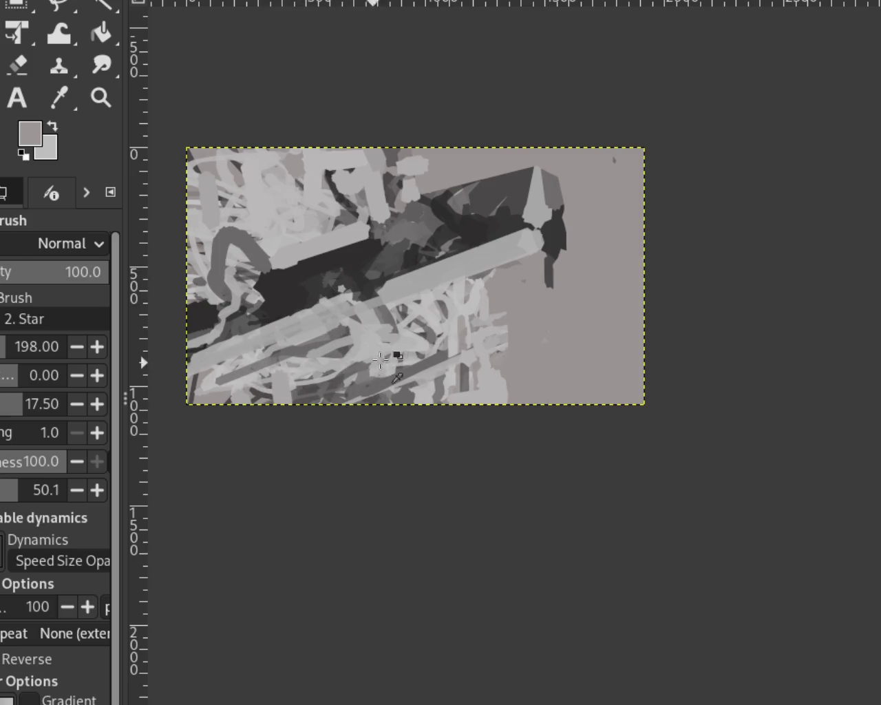
{"action": "left_click", "coordinate": [368, 359], "text": "ctrl"}
{"action": "left_click_drag", "start_coordinate": [356, 362], "coordinate": [289, 398]}
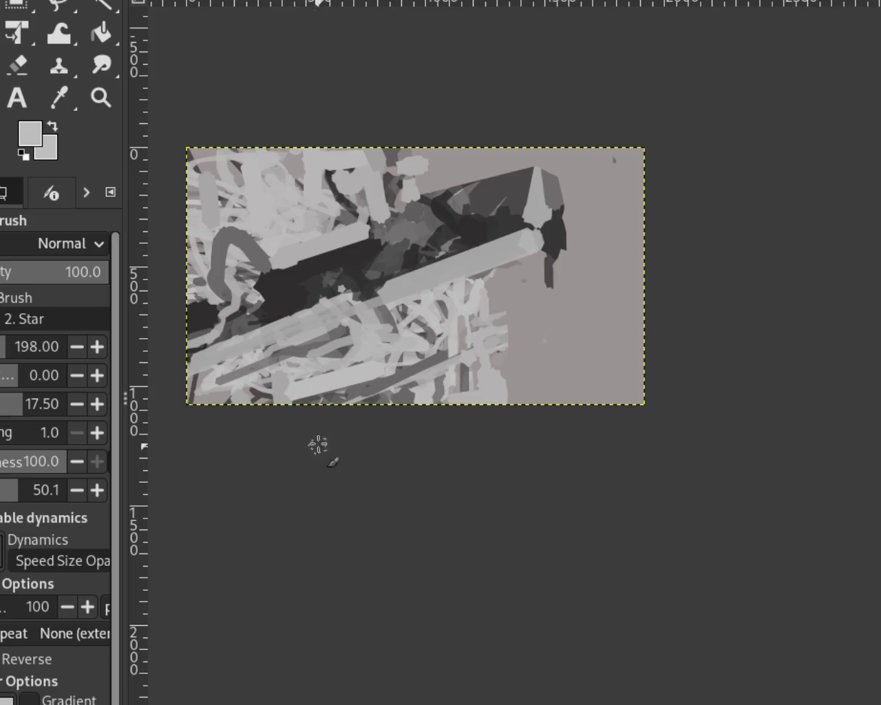
{"action": "key", "text": "ctrl+z"}
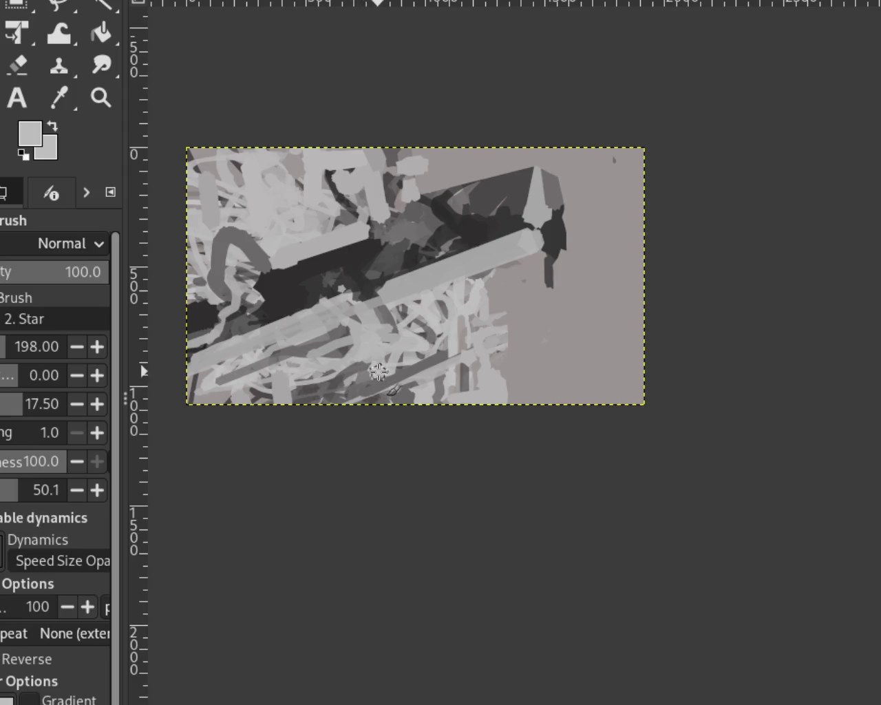
{"action": "left_click_drag", "start_coordinate": [376, 370], "coordinate": [321, 380]}
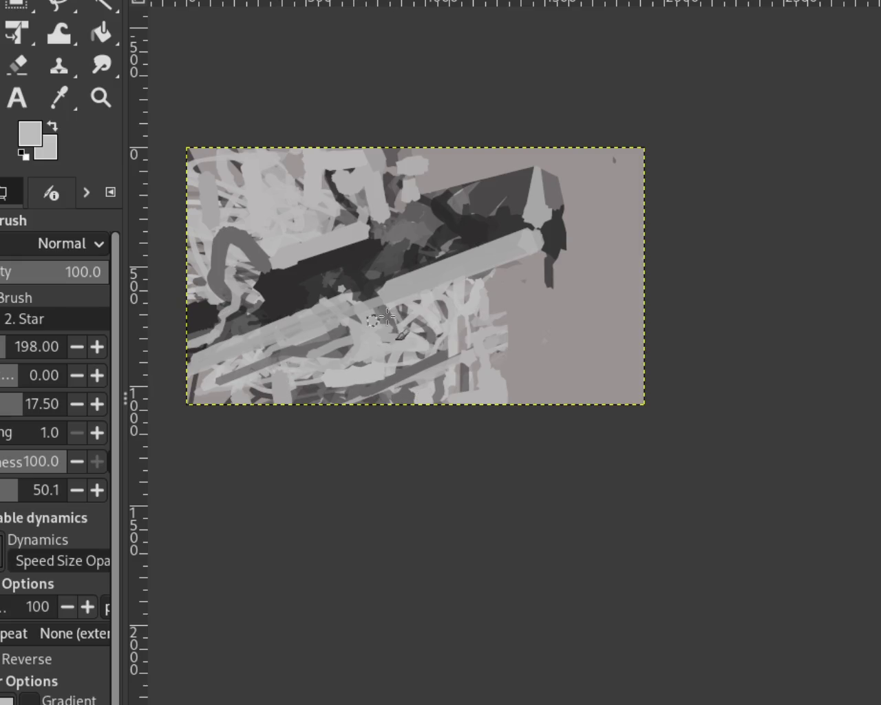
Step: Set the brush size to 97 and paint a wide straight dark stroke down the block's right end
{"action": "left_click", "coordinate": [101, 97]}
{"action": "left_click", "coordinate": [520, 177], "text": "ctrl"}
{"action": "left_click", "coordinate": [519, 176], "text": "ctrl"}
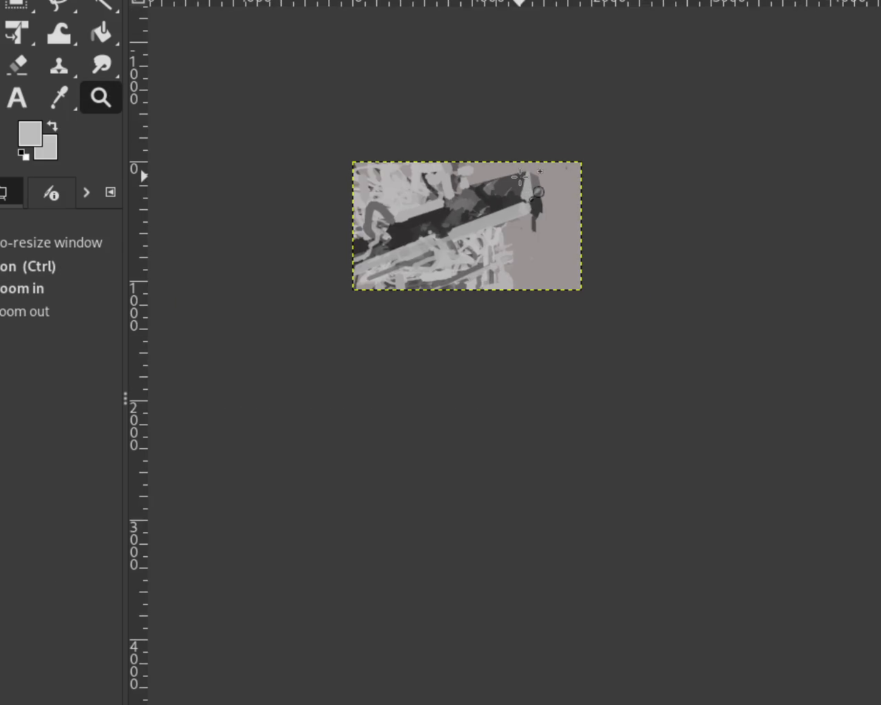
{"action": "left_click", "coordinate": [519, 177]}
{"action": "left_click", "coordinate": [520, 177]}
{"action": "left_click", "coordinate": [513, 182]}
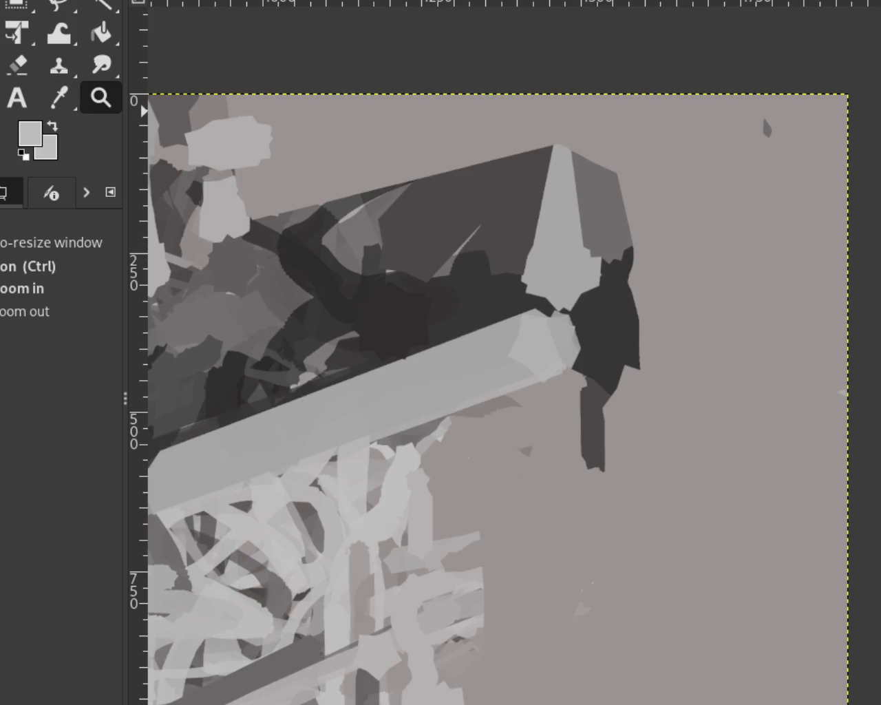
{"action": "key", "text": "p"}
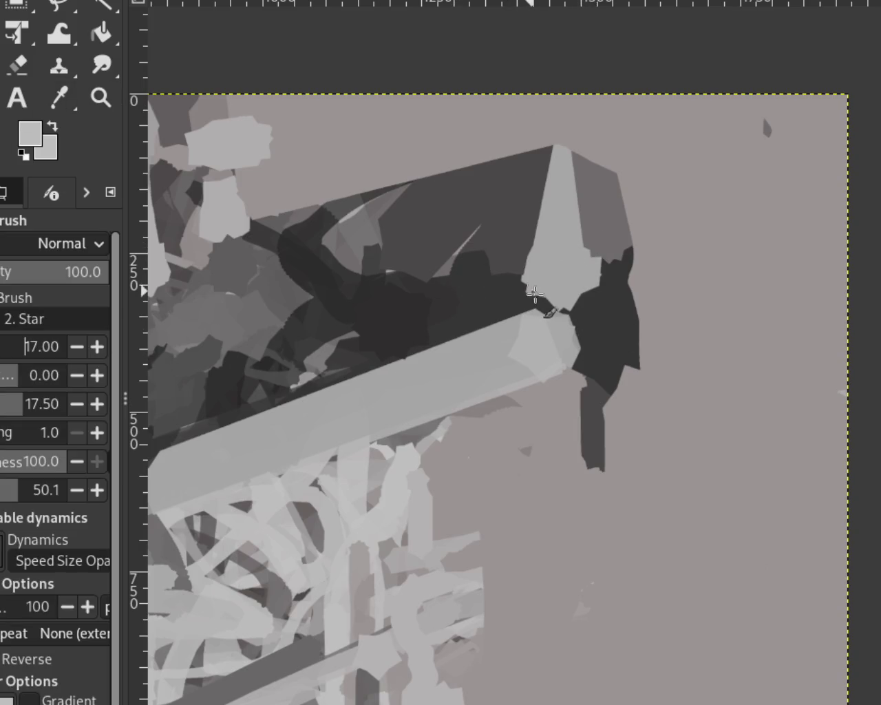
{"action": "left_click", "coordinate": [531, 297], "text": "ctrl"}
{"action": "left_click_drag", "start_coordinate": [531, 292], "coordinate": [534, 219]}
{"action": "key", "text": "ctrl+z"}
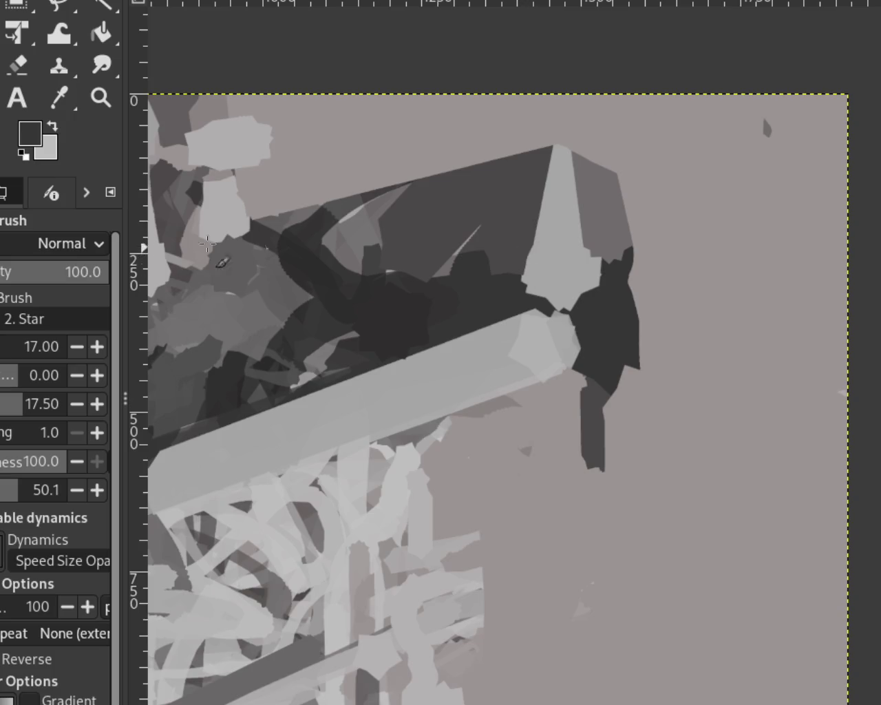
{"action": "type", "text": "97"}
{"action": "key", "text": "Return"}
{"action": "left_click", "coordinate": [540, 165]}
{"action": "left_click", "coordinate": [523, 298], "text": "shift"}
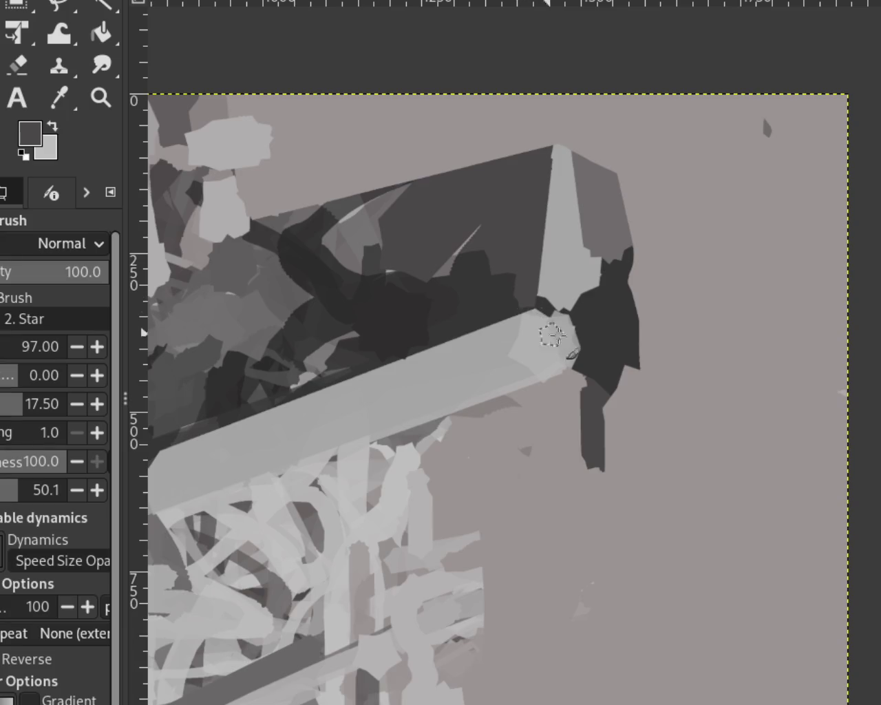
Step: Paint medium and background grey beside the facet to trim the dark shape's lower right
{"action": "left_click", "coordinate": [581, 166], "text": "ctrl"}
{"action": "mouse_move", "coordinate": [582, 166]}
{"action": "left_mouse_down"}
{"action": "mouse_move", "coordinate": [609, 262]}
{"action": "mouse_move", "coordinate": [634, 231]}
{"action": "left_mouse_up"}
{"action": "left_click", "coordinate": [646, 287], "text": "ctrl"}
{"action": "mouse_move", "coordinate": [645, 302]}
{"action": "left_mouse_down"}
{"action": "mouse_move", "coordinate": [613, 383]}
{"action": "mouse_move", "coordinate": [629, 433]}
{"action": "left_mouse_up"}
Step: Round off the bottom tip of the dark drip below the block
{"action": "left_click_drag", "start_coordinate": [588, 477], "coordinate": [704, 468]}
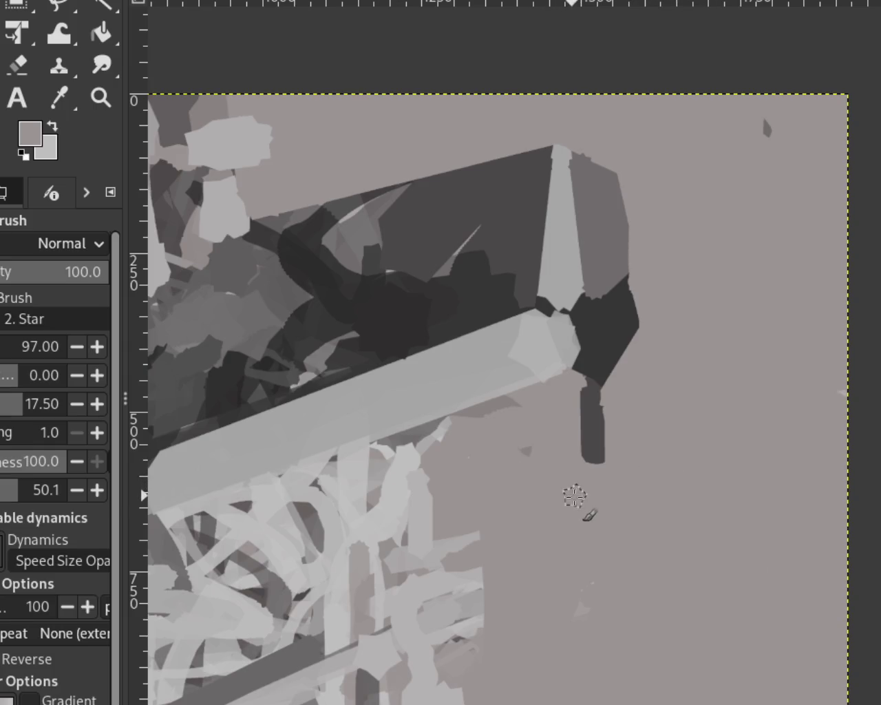
{"action": "left_click_drag", "start_coordinate": [575, 372], "coordinate": [584, 456]}
{"action": "key", "text": "ctrl+z"}
{"action": "key", "text": "ctrl+z"}
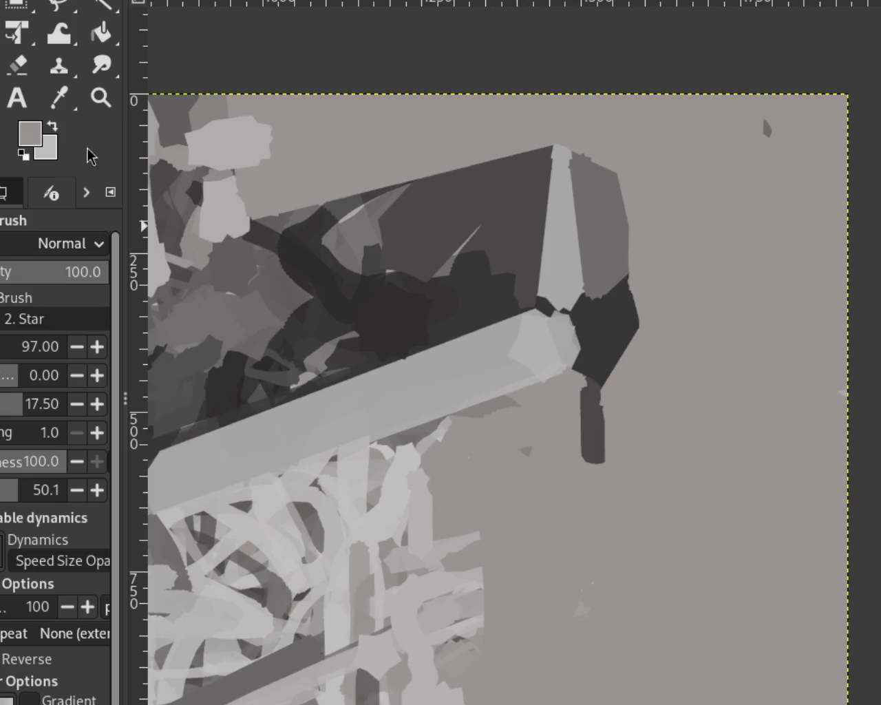
{"action": "left_click", "coordinate": [103, 98]}
{"action": "left_click", "coordinate": [624, 365], "text": "ctrl"}
{"action": "left_click", "coordinate": [624, 365], "text": "ctrl"}
{"action": "left_click", "coordinate": [561, 405]}
{"action": "left_click", "coordinate": [547, 410], "text": "ctrl"}
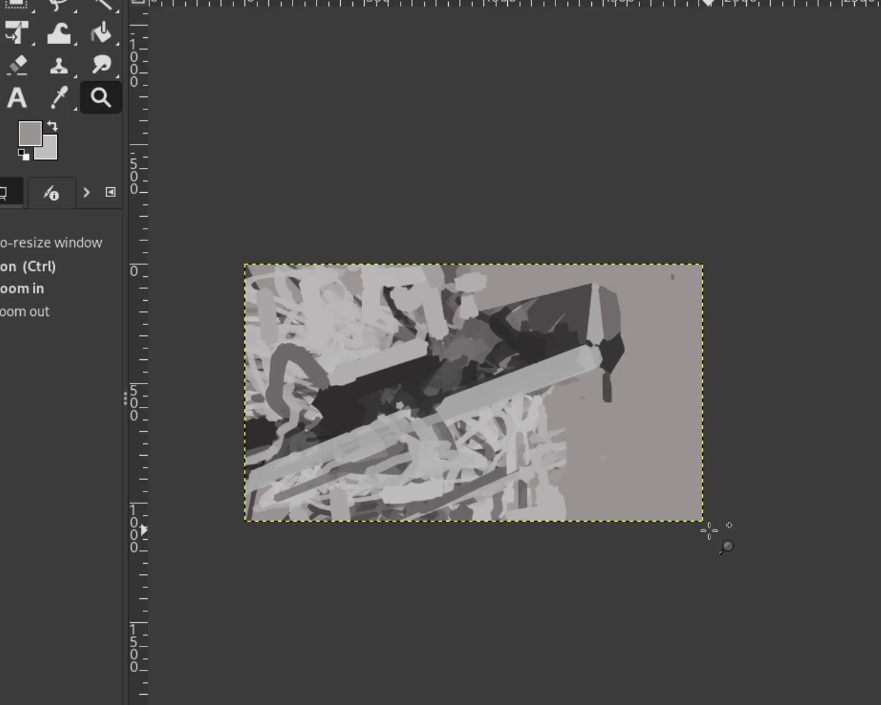
Step: Erase the stray dark sliver right of the crystal block's tip with straight eraser lines
{"action": "left_click", "coordinate": [621, 388]}
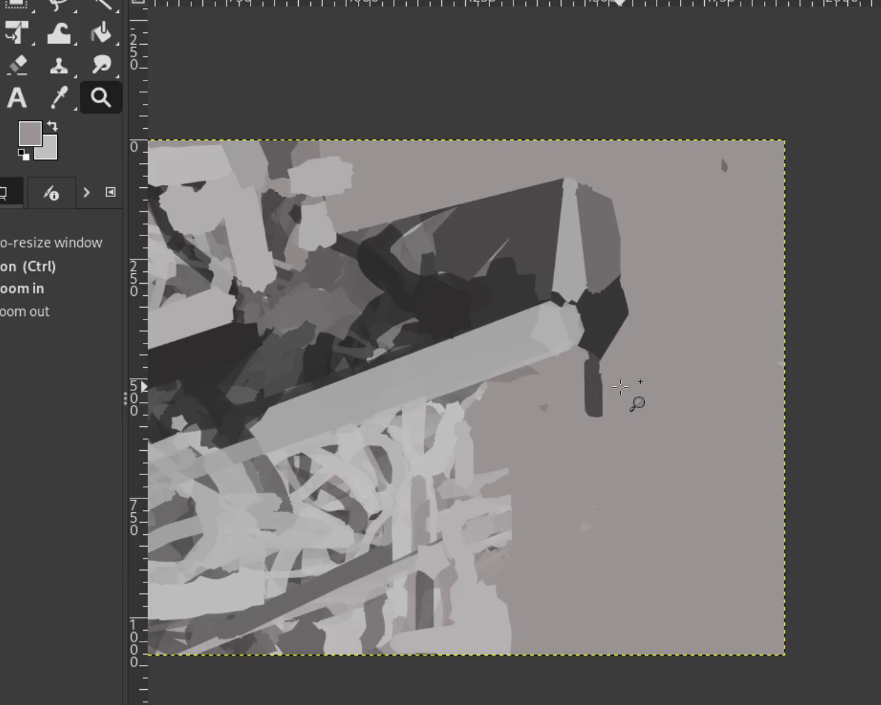
{"action": "left_click", "coordinate": [622, 390]}
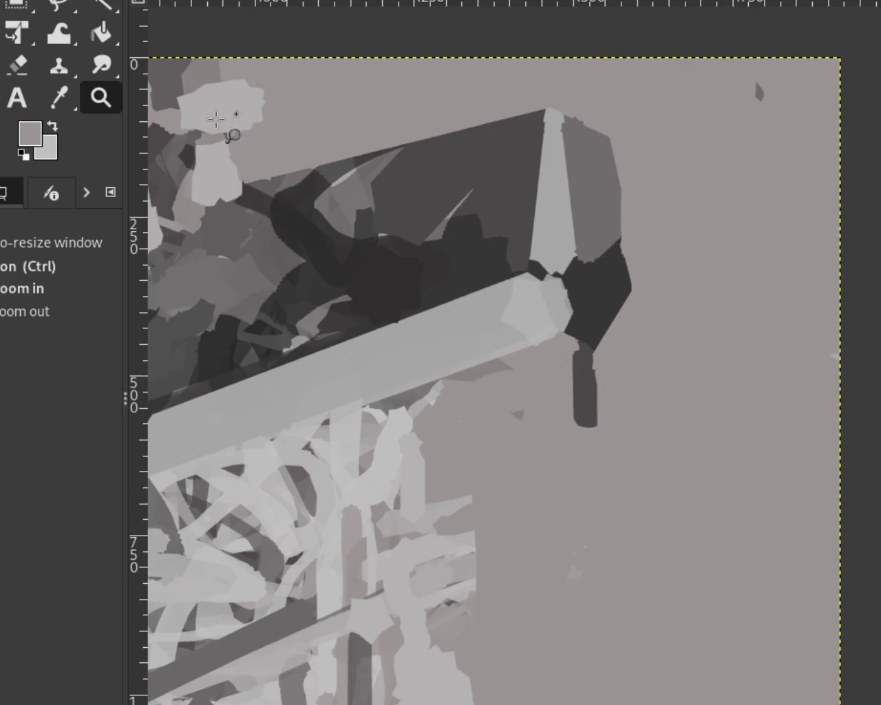
{"action": "left_click", "coordinate": [17, 65]}
{"action": "left_click", "coordinate": [626, 130]}
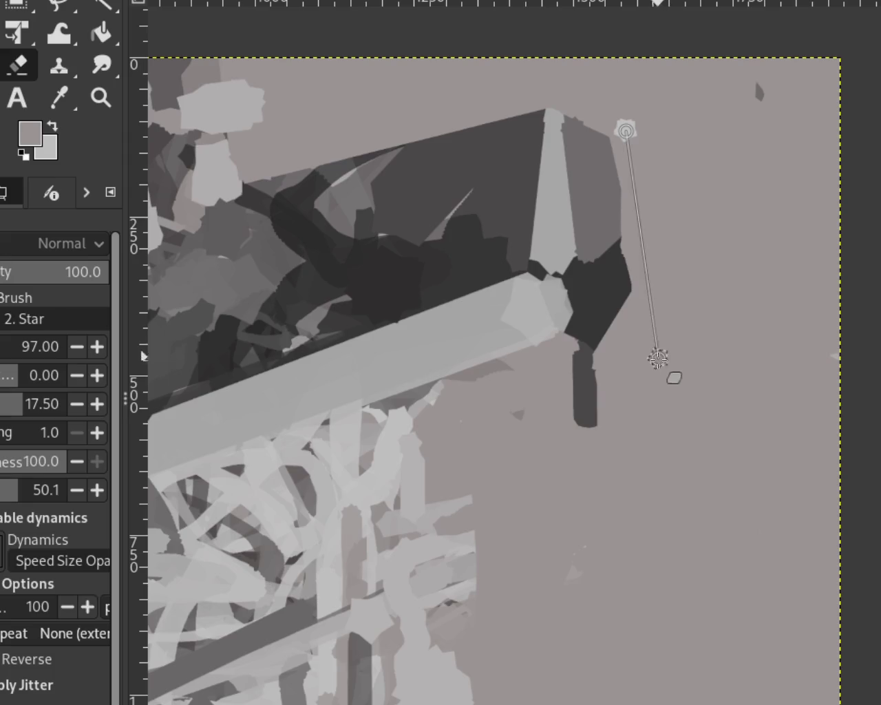
{"action": "left_click", "coordinate": [624, 391], "text": "shift"}
{"action": "key", "text": "ctrl+z"}
{"action": "left_click", "coordinate": [613, 114]}
{"action": "left_click", "coordinate": [632, 344], "text": "shift"}
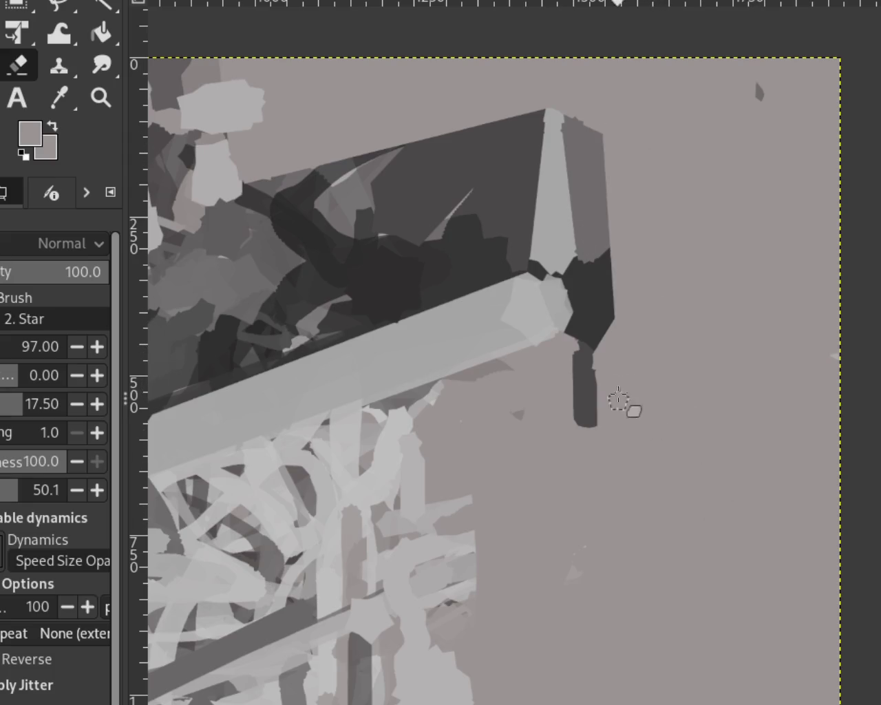
{"action": "key", "text": "ctrl+z"}
{"action": "left_click", "coordinate": [599, 112]}
{"action": "left_click", "coordinate": [637, 341], "text": "shift"}
{"action": "left_click_drag", "start_coordinate": [635, 206], "coordinate": [639, 351]}
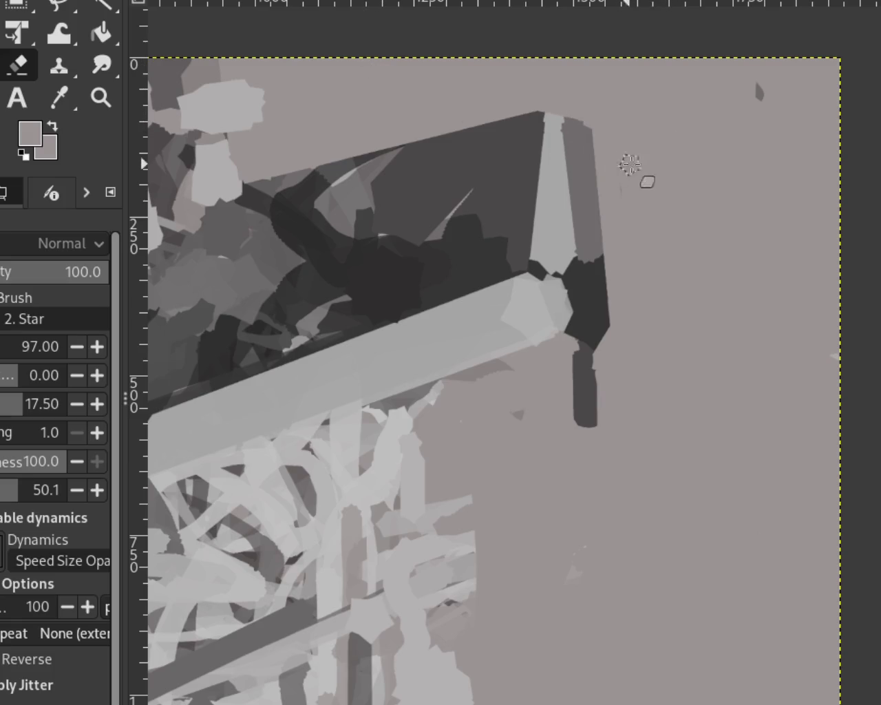
Step: Zoom in on the dark block where it meets the light diagonal bar
{"action": "left_click", "coordinate": [100, 97]}
{"action": "left_click", "coordinate": [675, 314], "text": "ctrl"}
{"action": "left_click", "coordinate": [674, 314]}
{"action": "left_click", "coordinate": [674, 315], "text": "ctrl"}
{"action": "left_click", "coordinate": [674, 314], "text": "ctrl"}
{"action": "left_click", "coordinate": [281, 366]}
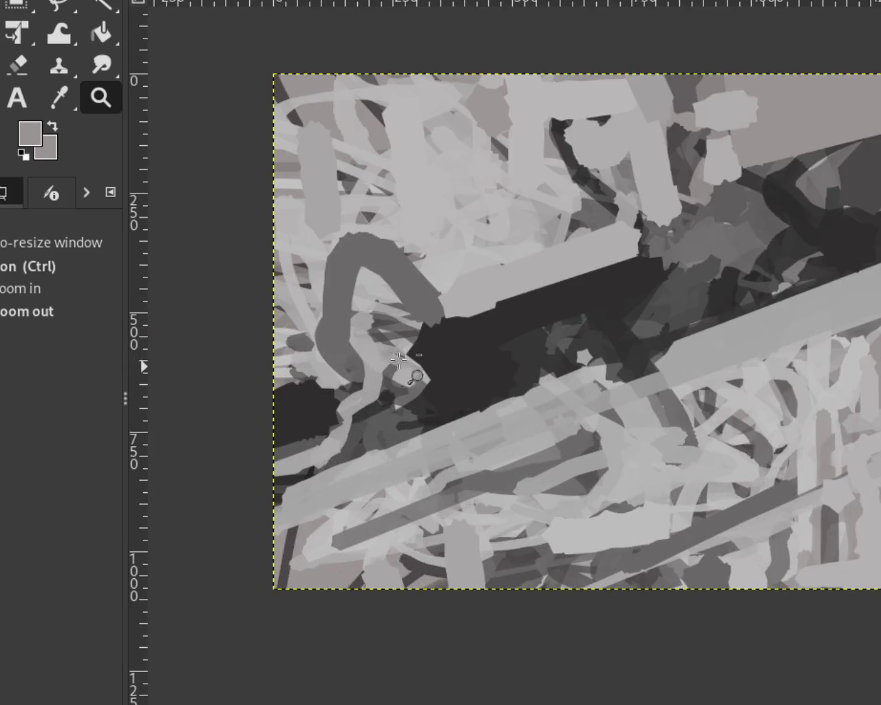
{"action": "left_click", "coordinate": [419, 354]}
{"action": "left_click", "coordinate": [466, 326]}
{"action": "left_click", "coordinate": [466, 327], "text": "ctrl"}
{"action": "left_click", "coordinate": [466, 327], "text": "ctrl"}
{"action": "left_click", "coordinate": [466, 327], "text": "ctrl"}
{"action": "left_click", "coordinate": [466, 326]}
{"action": "left_click", "coordinate": [697, 237], "text": "ctrl"}
{"action": "left_click", "coordinate": [697, 237]}
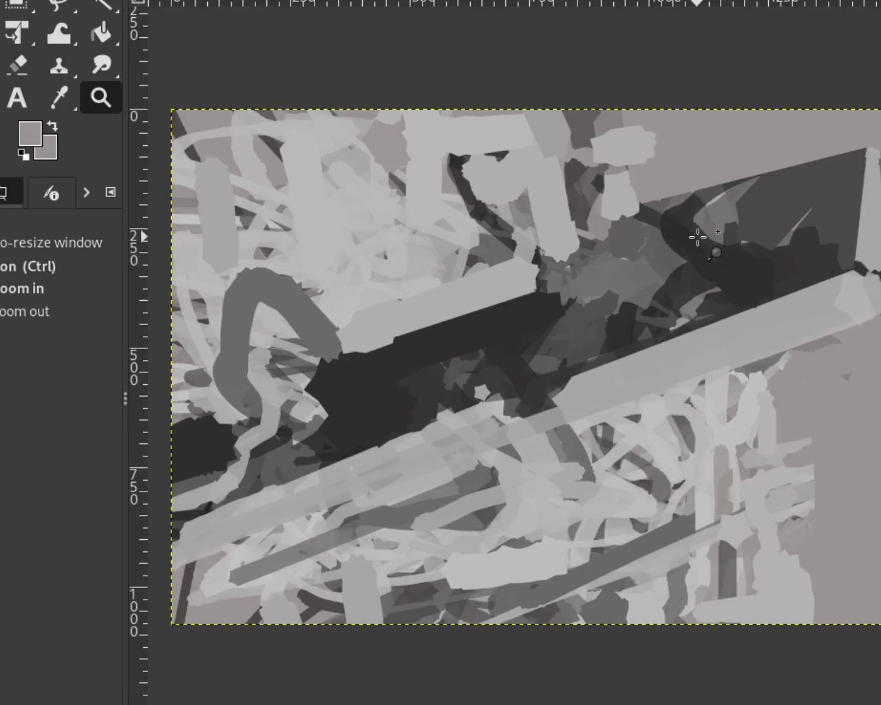
{"action": "left_click", "coordinate": [697, 237]}
{"action": "left_click", "coordinate": [431, 292]}
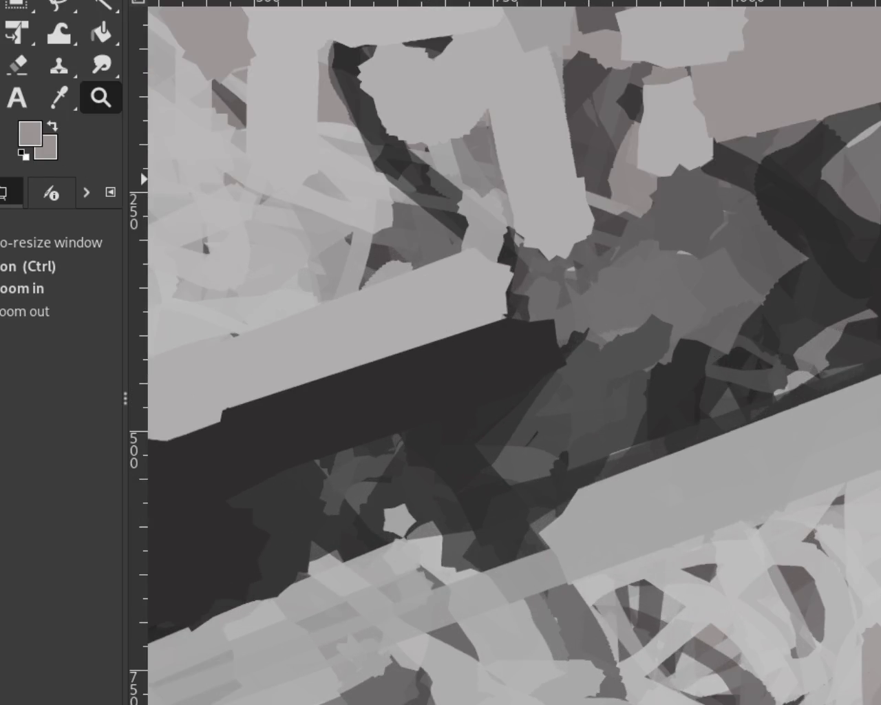
Step: With the star brush, paint a straight darker grey stroke toward the crystal's upper right
{"action": "key", "text": "p"}
{"action": "left_click", "coordinate": [567, 301], "text": "ctrl"}
{"action": "left_click", "coordinate": [514, 314]}
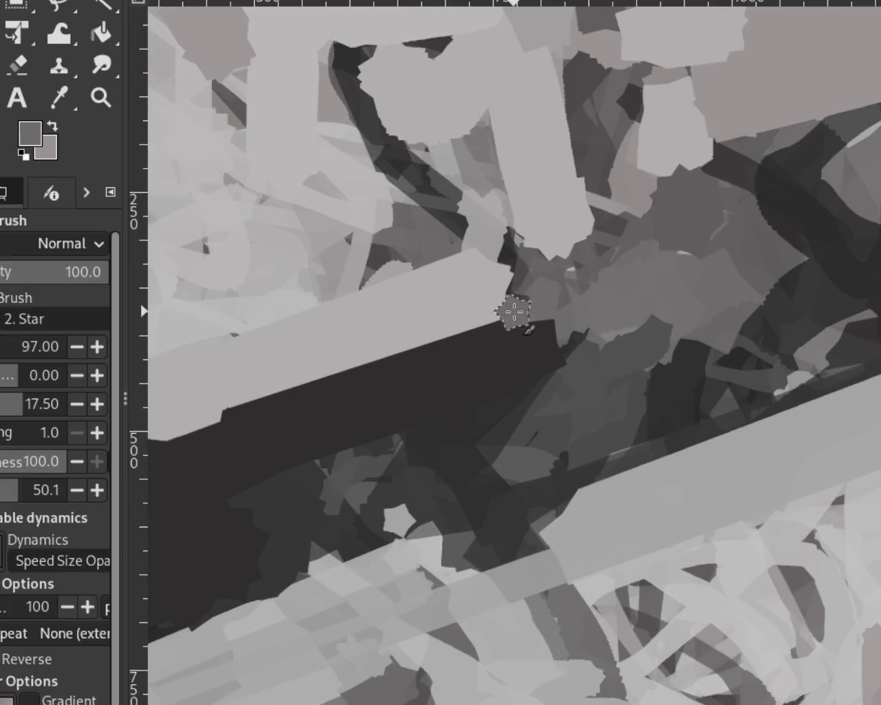
{"action": "left_click", "coordinate": [685, 187], "text": "shift"}
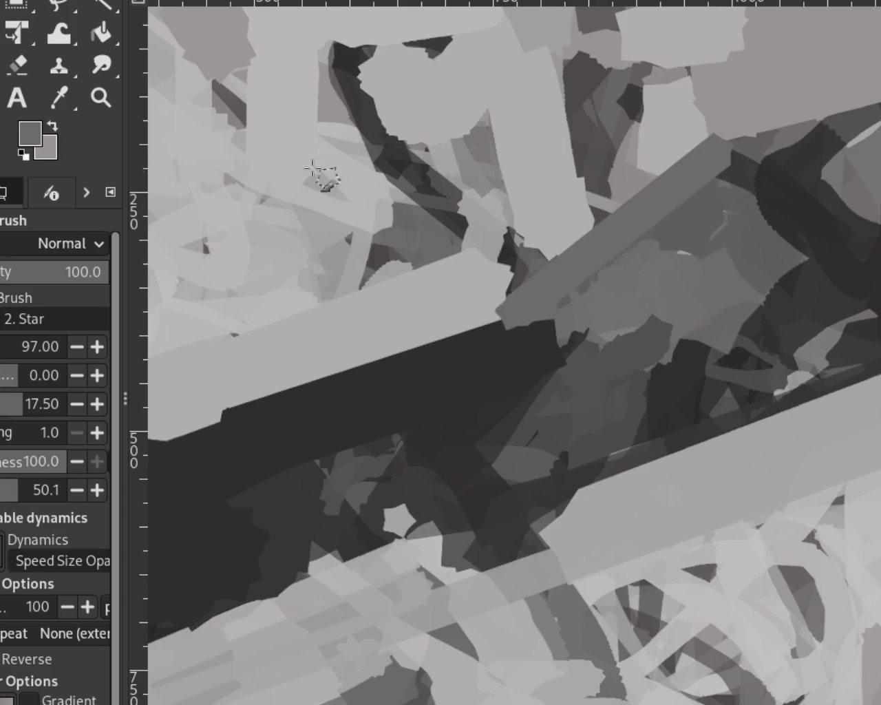
Step: Draw a straight dark edge along the crystal's top from its upper-right corner
{"action": "left_click", "coordinate": [96, 99]}
{"action": "scroll", "coordinate": [492, 305], "scroll_direction": "down", "scroll_amount": 4}
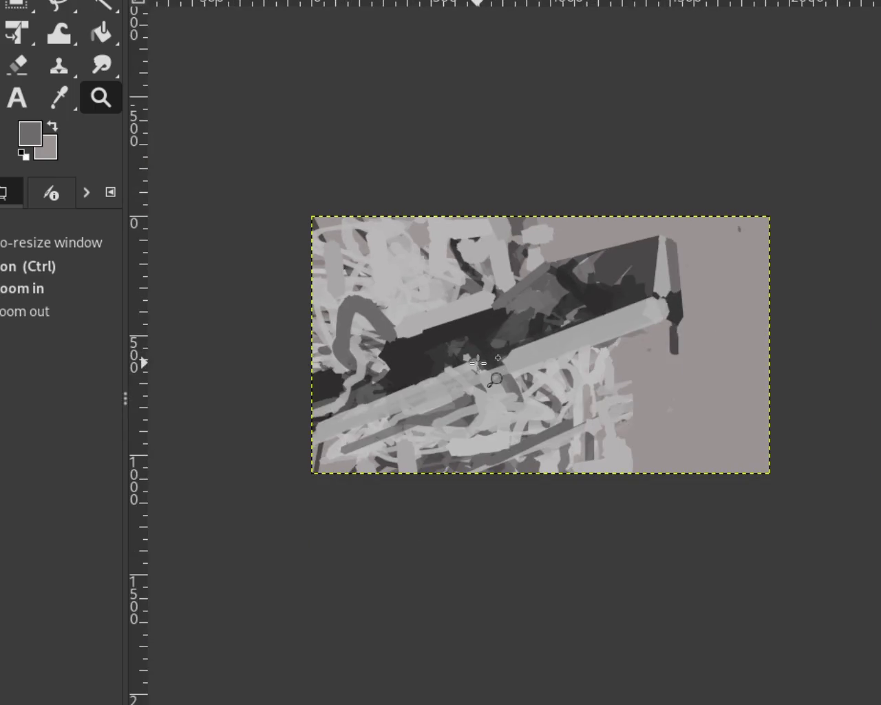
{"action": "left_click", "coordinate": [374, 375], "text": "ctrl"}
{"action": "left_click", "coordinate": [355, 385], "text": "ctrl"}
{"action": "left_click", "coordinate": [324, 383]}
{"action": "left_click", "coordinate": [324, 384]}
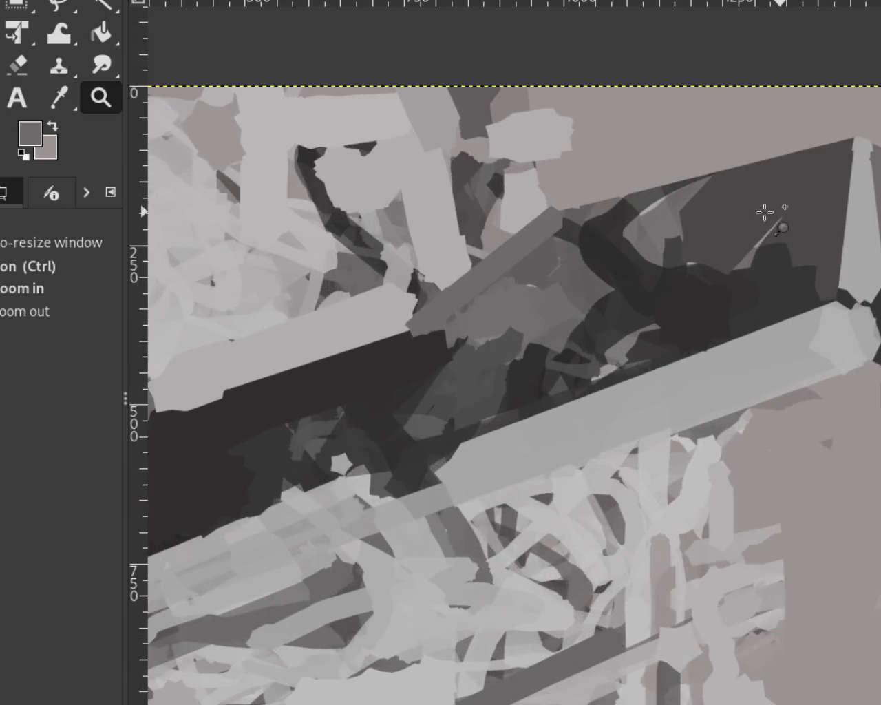
{"action": "left_click", "coordinate": [787, 221]}
{"action": "left_click", "coordinate": [1, 79]}
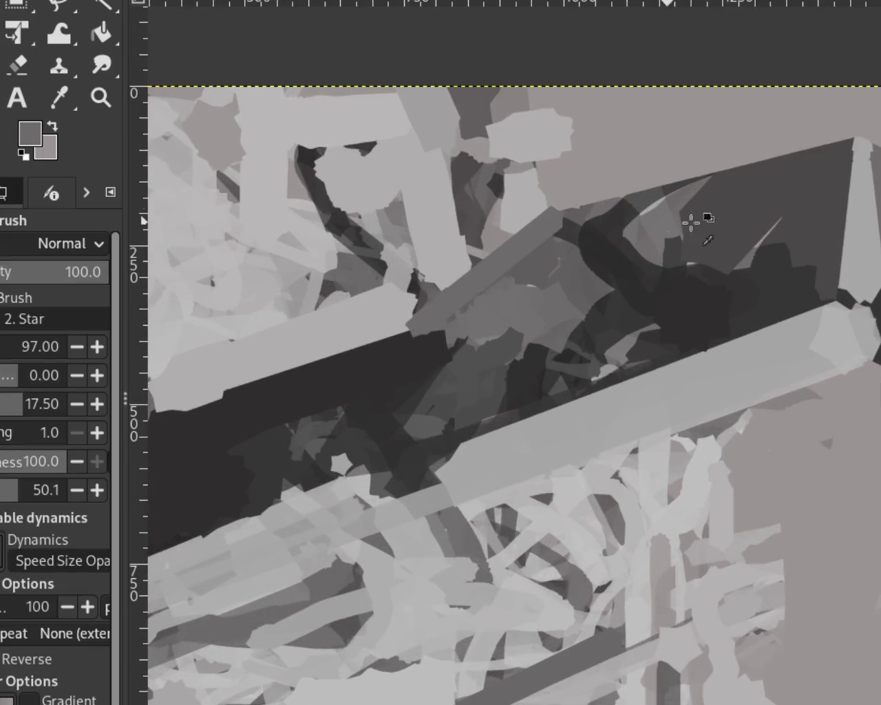
{"action": "left_click", "coordinate": [667, 222], "text": "ctrl"}
{"action": "left_click", "coordinate": [846, 141]}
{"action": "left_click", "coordinate": [573, 225], "text": "shift"}
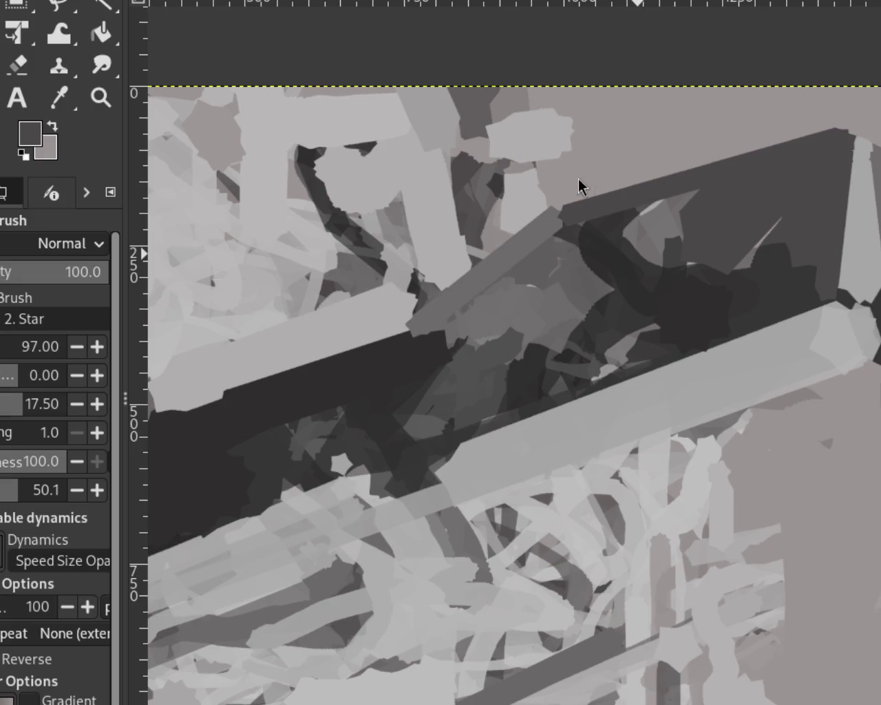
{"action": "left_click", "coordinate": [497, 332]}
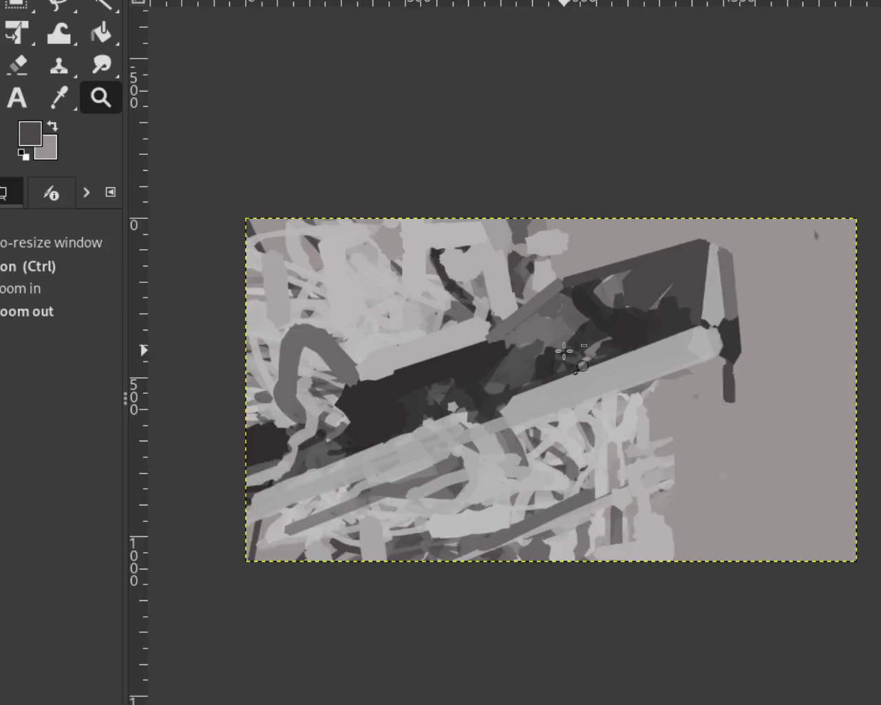
Step: Paint medium grey over the lower-left part of the dark block
{"action": "left_click", "coordinate": [413, 400]}
{"action": "left_click", "coordinate": [413, 399], "text": "ctrl"}
{"action": "left_click", "coordinate": [363, 417]}
{"action": "left_click", "coordinate": [349, 423], "text": "ctrl"}
{"action": "left_click", "coordinate": [349, 423]}
{"action": "left_click", "coordinate": [219, 442], "text": "ctrl"}
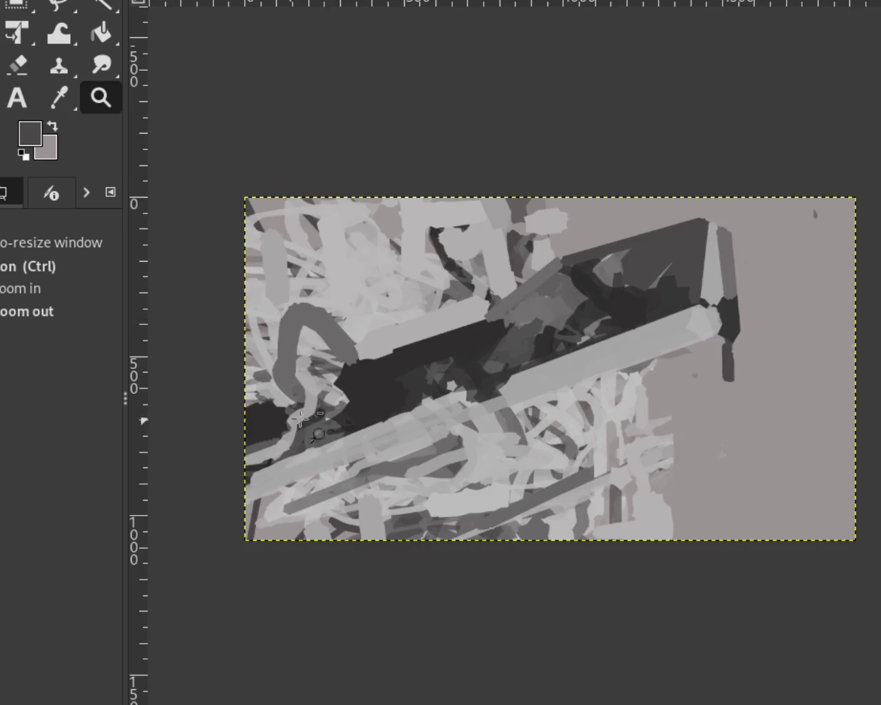
{"action": "left_click", "coordinate": [377, 402]}
{"action": "left_click", "coordinate": [413, 378]}
{"action": "left_click", "coordinate": [530, 315], "text": "ctrl"}
{"action": "left_click", "coordinate": [549, 300], "text": "ctrl"}
{"action": "left_click", "coordinate": [308, 386]}
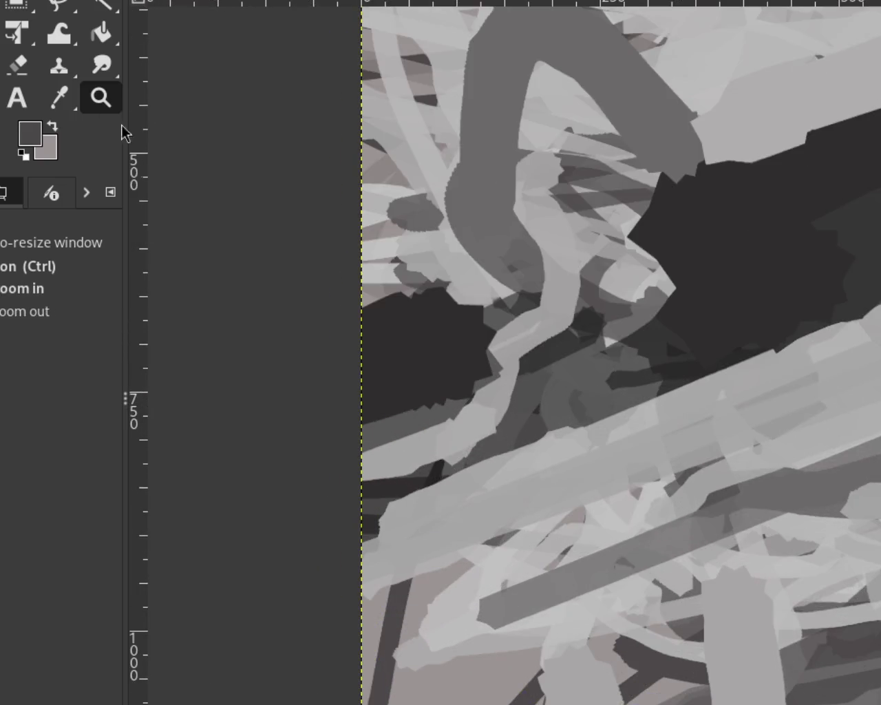
{"action": "key", "text": "p"}
{"action": "left_click", "coordinate": [365, 309], "text": "ctrl"}
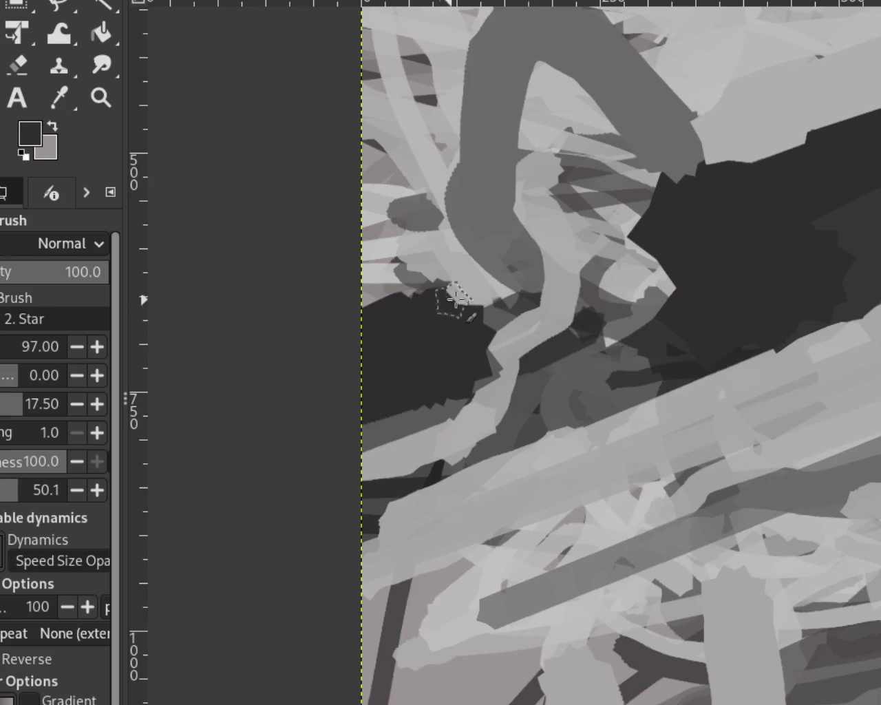
{"action": "left_click", "coordinate": [472, 293]}
{"action": "key", "text": "ctrl+z"}
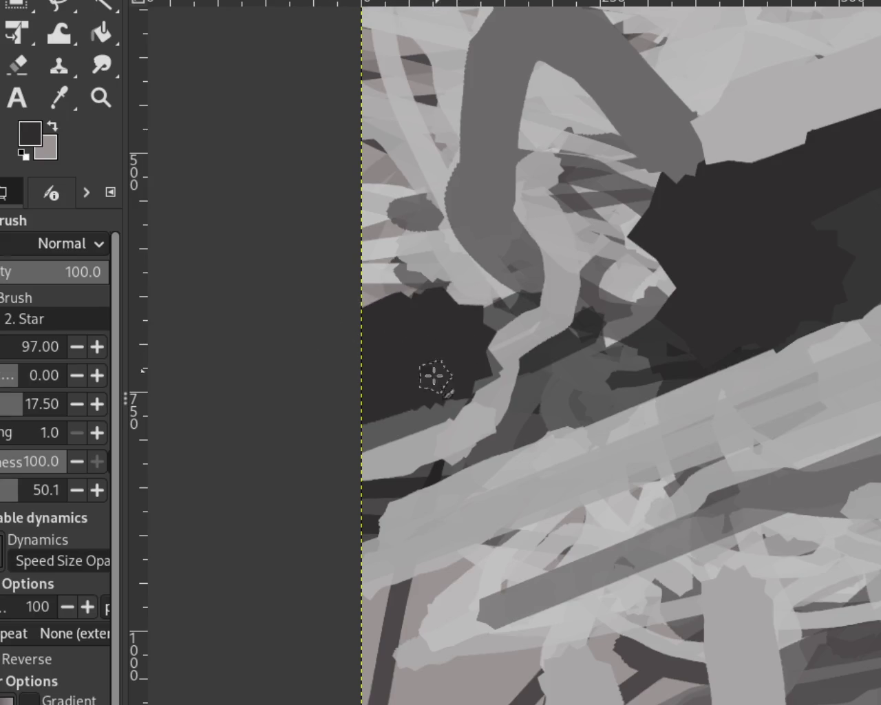
{"action": "left_click", "coordinate": [453, 407], "text": "ctrl"}
{"action": "left_click_drag", "start_coordinate": [474, 404], "coordinate": [379, 404]}
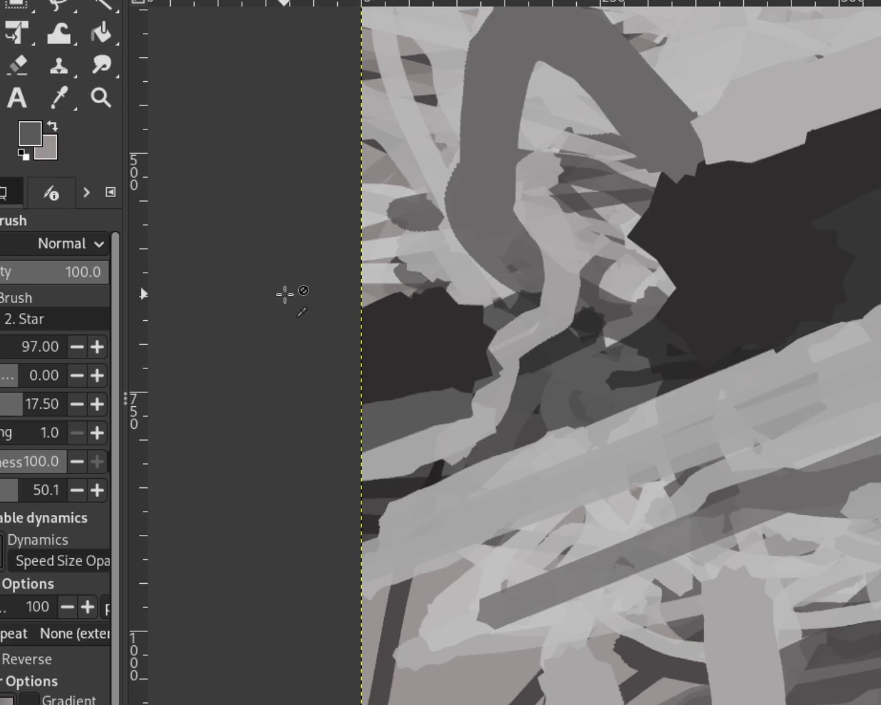
Step: Paint a straight light grey line across the dark area
{"action": "left_click", "coordinate": [376, 305], "text": "ctrl"}
{"action": "left_click", "coordinate": [325, 309]}
{"action": "left_click", "coordinate": [444, 288], "text": "shift"}
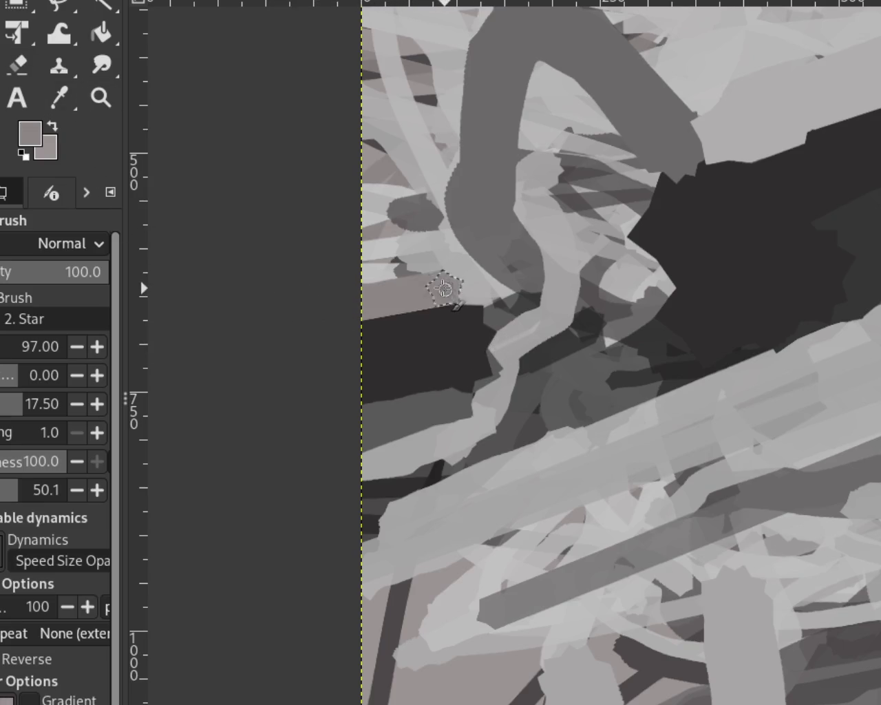
{"action": "key", "text": "ctrl+z"}
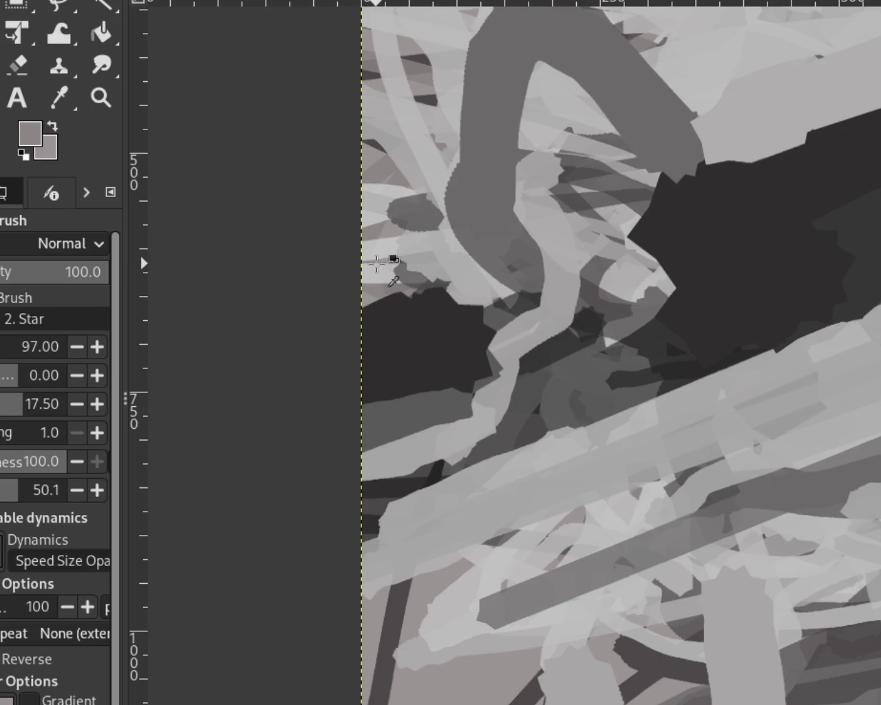
{"action": "left_click", "coordinate": [368, 280], "text": "ctrl"}
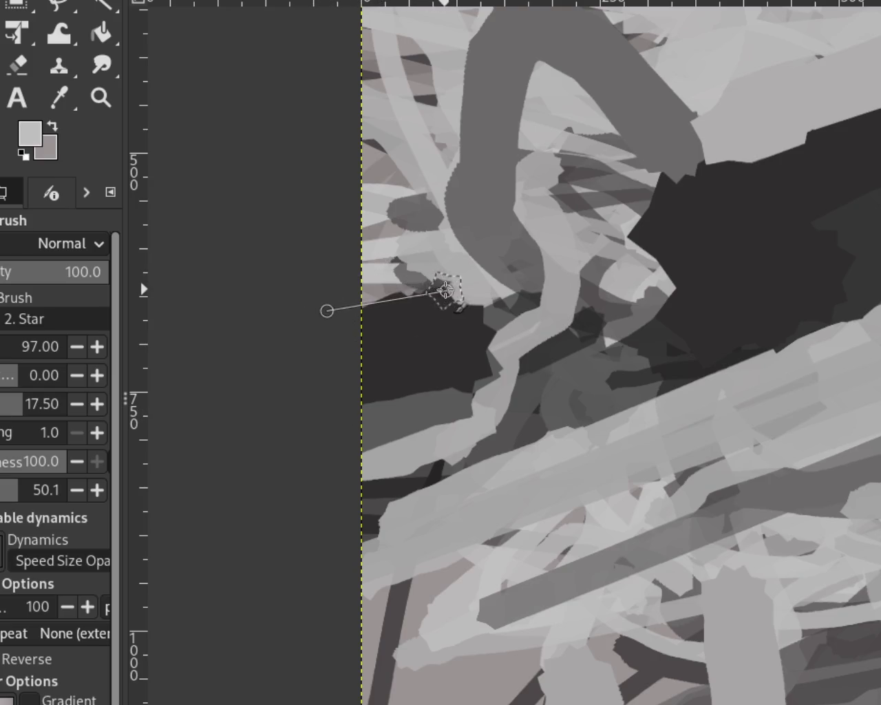
{"action": "left_click", "coordinate": [326, 309], "text": "shift"}
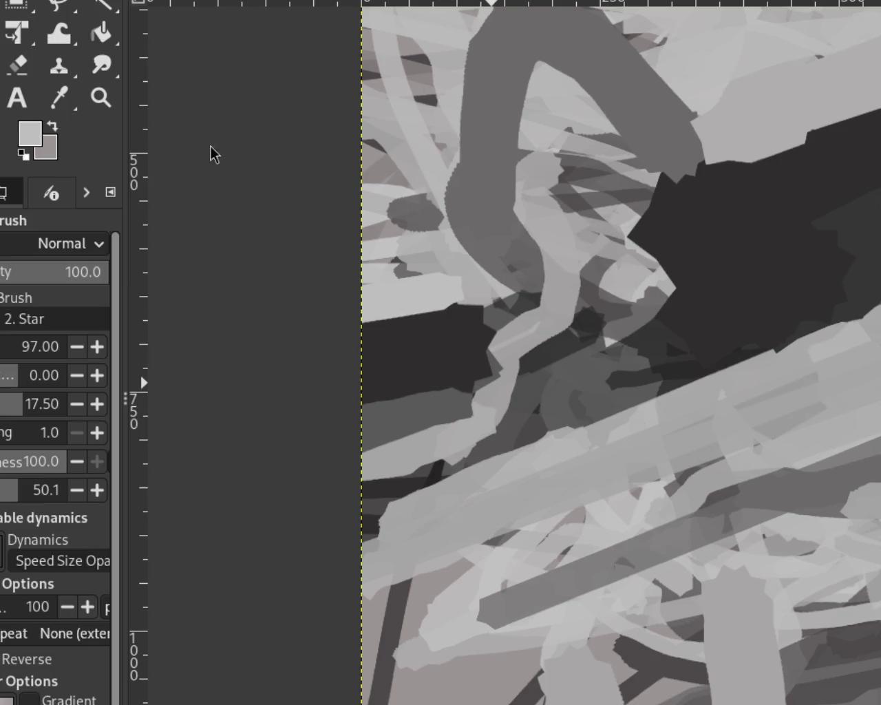
Step: Extend a near-black band from the dark block to the canvas's left edge
{"action": "key", "text": "z"}
{"action": "left_click", "coordinate": [459, 316], "text": "ctrl"}
{"action": "left_click", "coordinate": [458, 318], "text": "ctrl"}
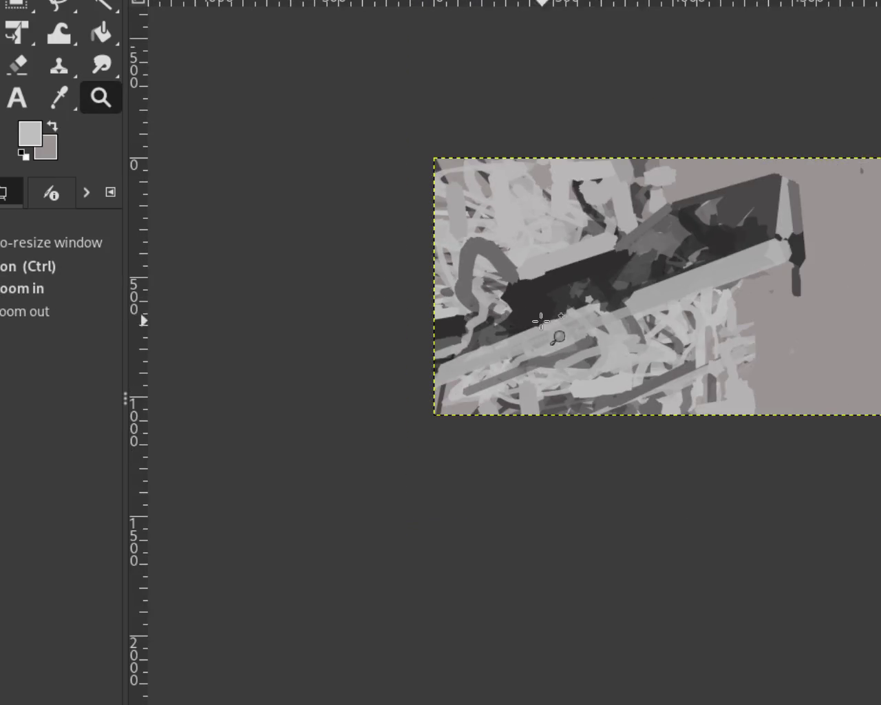
{"action": "left_click", "coordinate": [482, 334]}
{"action": "left_click", "coordinate": [482, 334]}
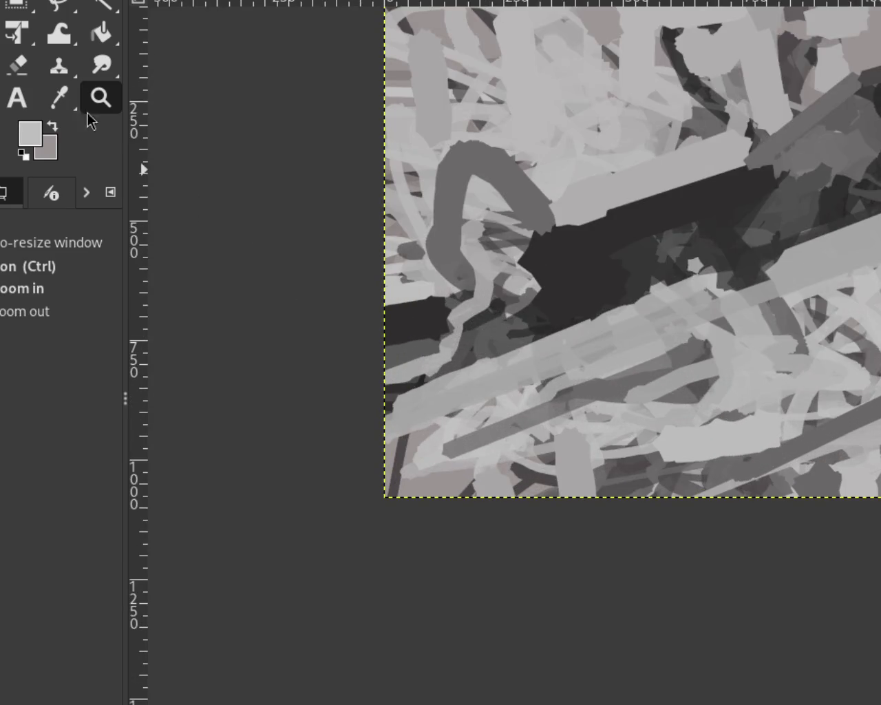
{"action": "key", "text": "p"}
{"action": "left_click", "coordinate": [457, 290], "text": "ctrl"}
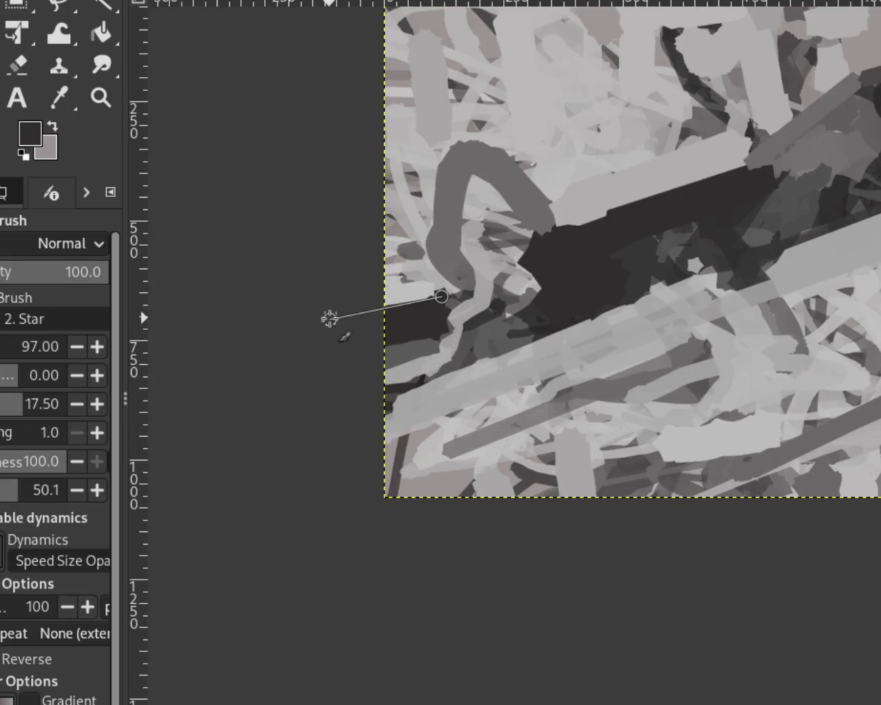
{"action": "left_click_drag", "start_coordinate": [459, 290], "coordinate": [355, 323]}
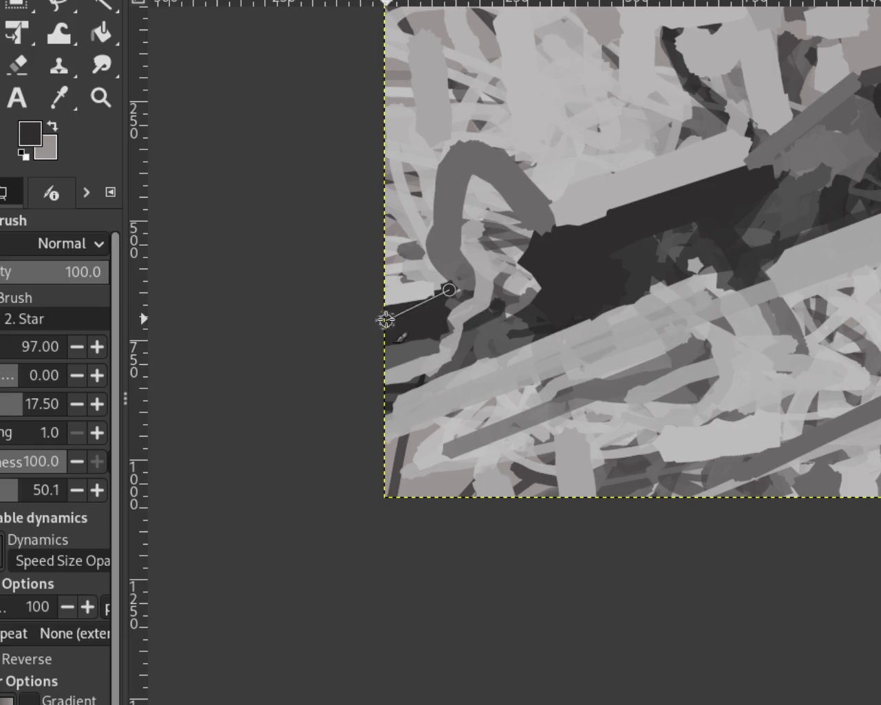
{"action": "mouse_move", "coordinate": [424, 328]}
{"action": "left_mouse_down"}
{"action": "mouse_move", "coordinate": [455, 300]}
{"action": "mouse_move", "coordinate": [357, 310]}
{"action": "left_mouse_up"}
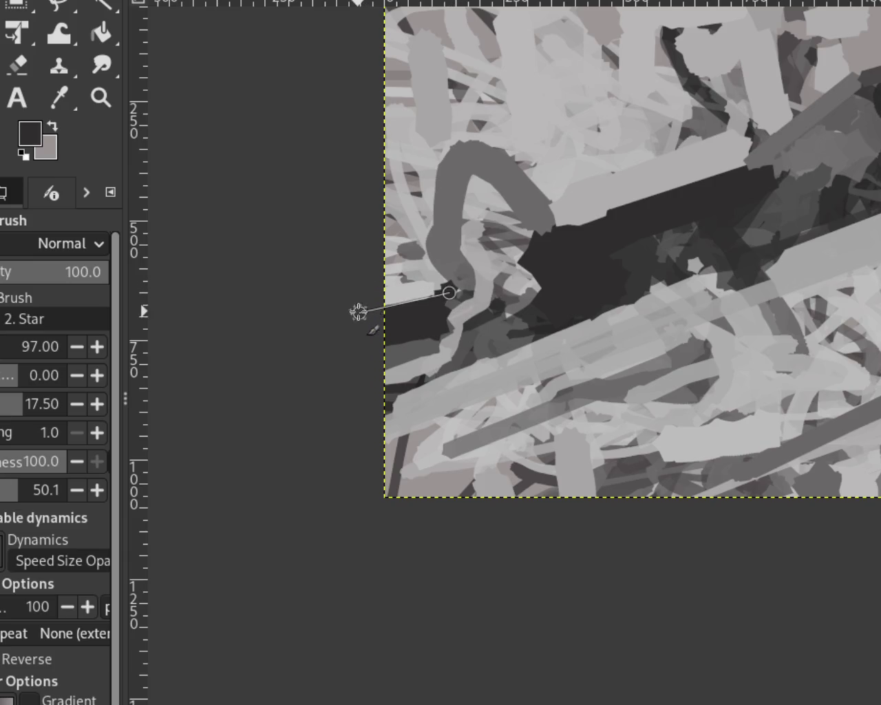
{"action": "left_click", "coordinate": [113, 93]}
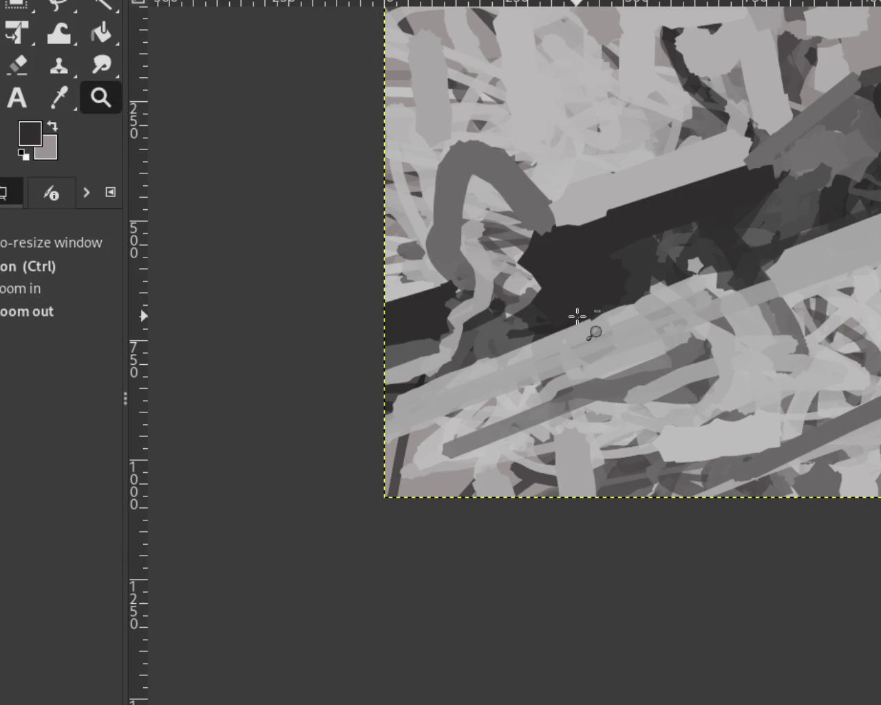
Step: Zoom in on the dark block and paint a straight dark stroke above the light bar
{"action": "left_click", "coordinate": [578, 315], "text": "ctrl"}
{"action": "left_click", "coordinate": [578, 315]}
{"action": "left_click", "coordinate": [578, 315], "text": "ctrl"}
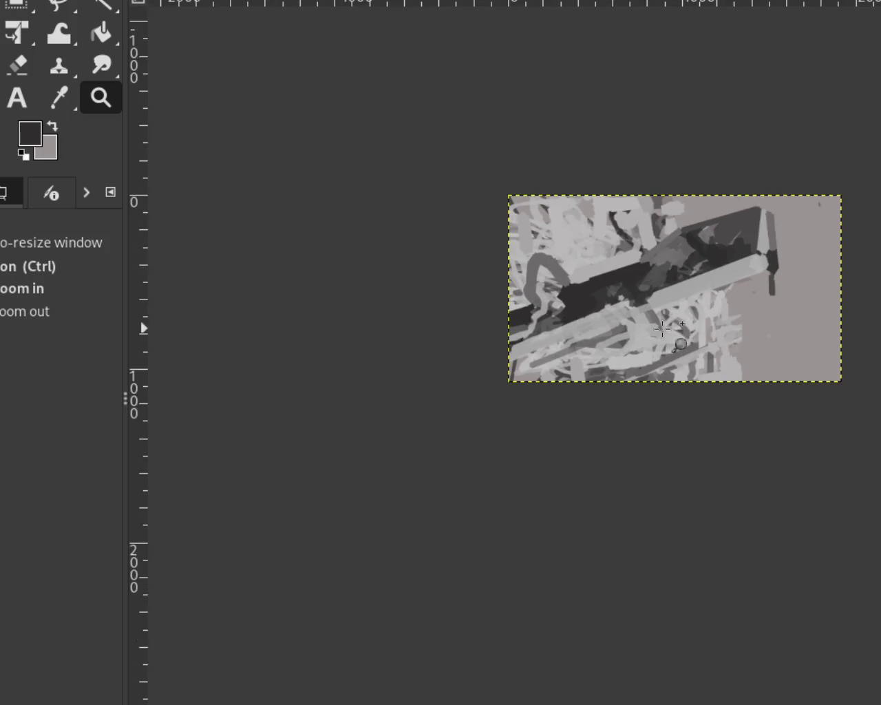
{"action": "left_click", "coordinate": [687, 316]}
{"action": "left_click", "coordinate": [687, 316]}
{"action": "left_click", "coordinate": [678, 311]}
{"action": "left_click", "coordinate": [633, 321]}
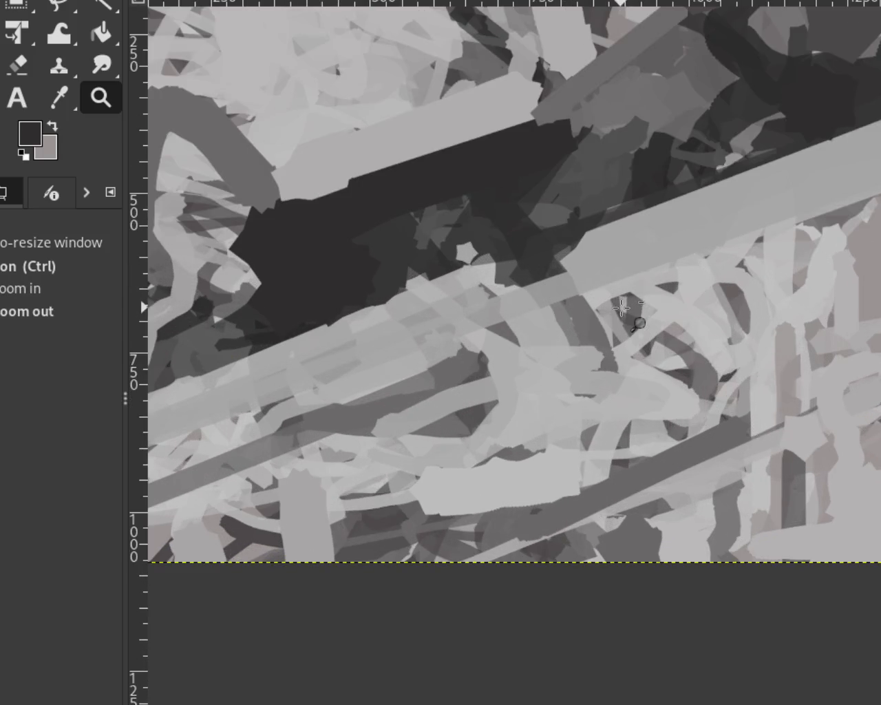
{"action": "left_click", "coordinate": [628, 317], "text": "ctrl"}
{"action": "left_click", "coordinate": [623, 313], "text": "ctrl"}
{"action": "left_click", "coordinate": [501, 343]}
{"action": "left_click", "coordinate": [501, 342]}
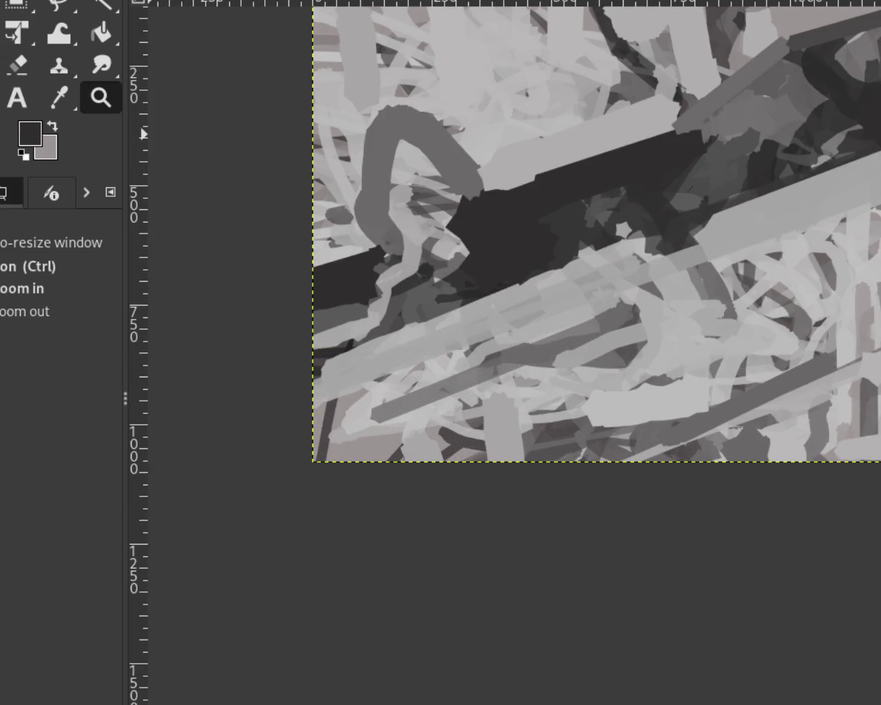
{"action": "key", "text": "p"}
{"action": "left_click", "coordinate": [487, 286]}
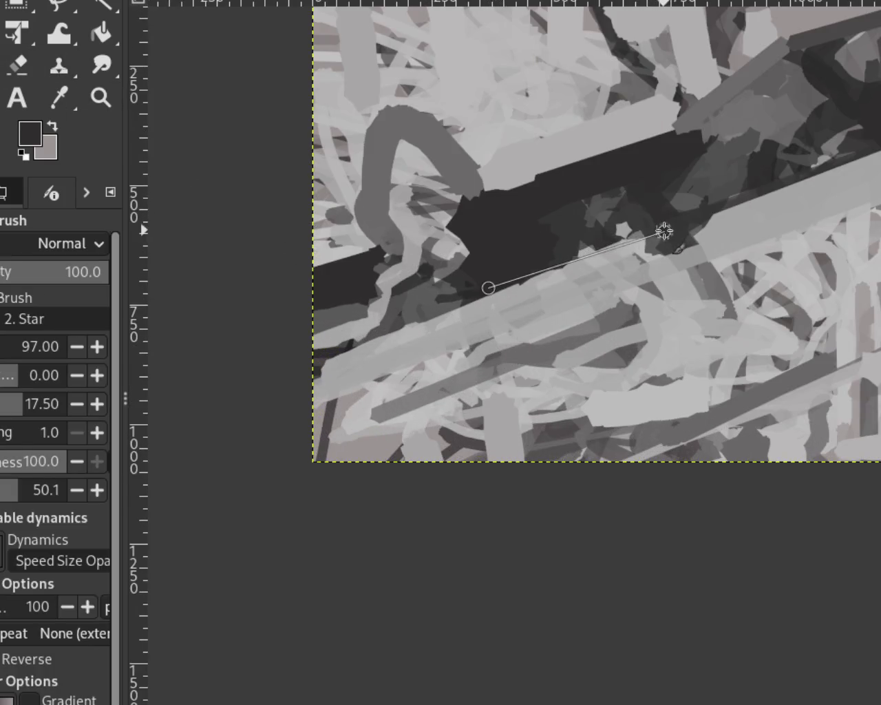
{"action": "left_click", "coordinate": [669, 226], "text": "shift"}
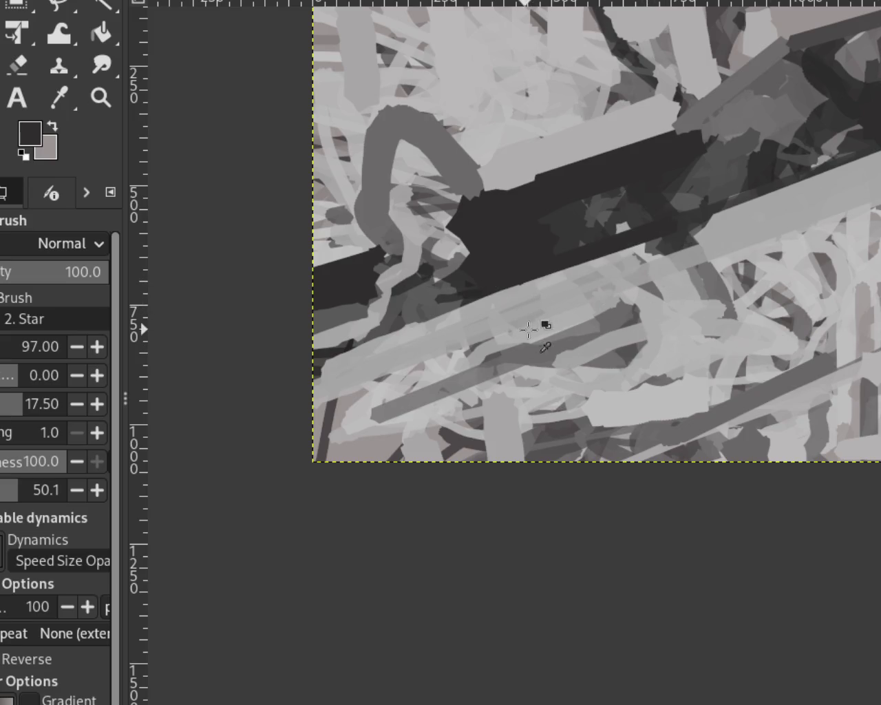
Step: Sample a mid grey, paint a thin line to the left edge and a wide stroke along the bar
{"action": "left_click", "coordinate": [572, 327], "text": "ctrl"}
{"action": "left_click_drag", "start_coordinate": [558, 282], "coordinate": [312, 315]}
{"action": "left_click", "coordinate": [276, 406]}
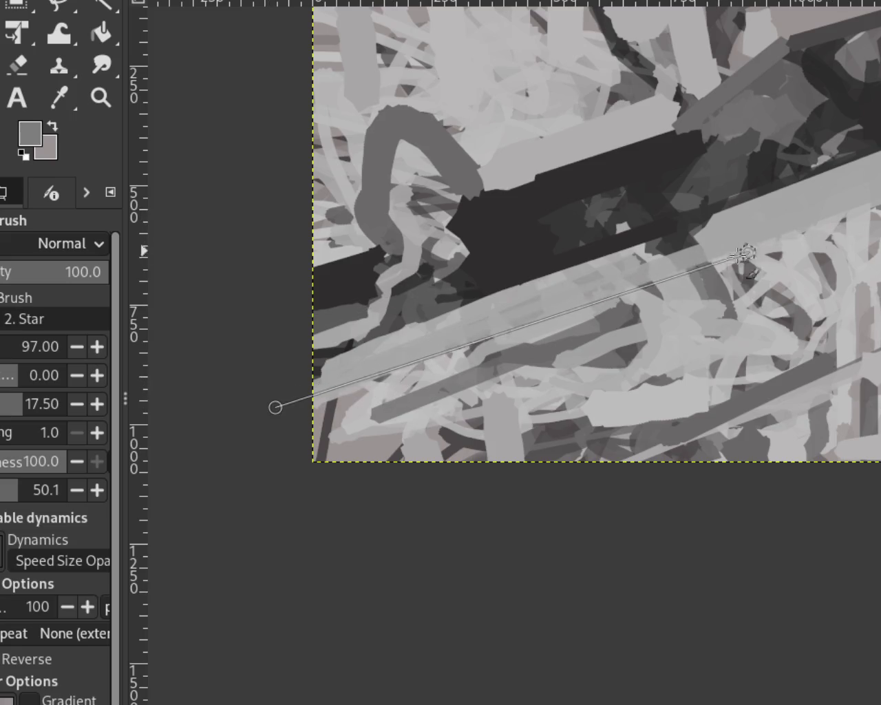
{"action": "left_click", "coordinate": [641, 271], "text": "shift"}
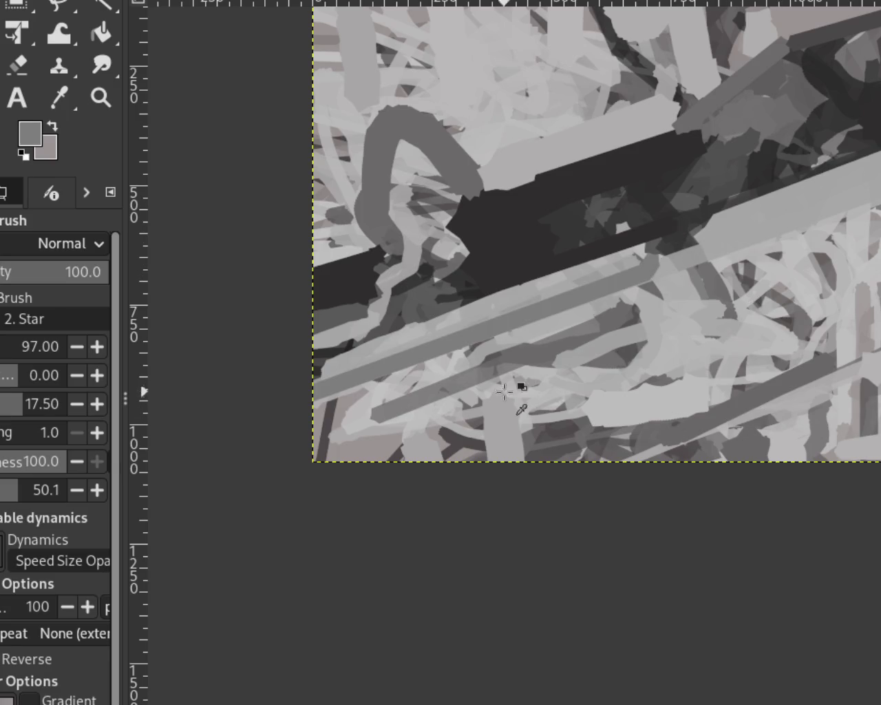
Step: Pick a lighter grey and lay a straight light stroke along the diagonal band, then zoom out
{"action": "left_click", "coordinate": [646, 262], "text": "ctrl"}
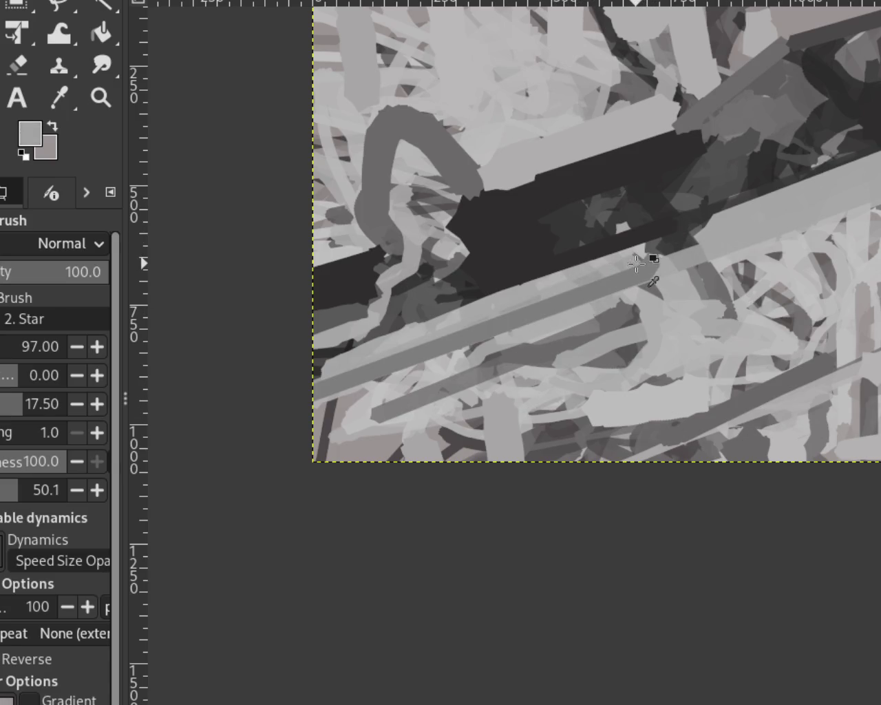
{"action": "left_click", "coordinate": [291, 395], "text": "shift"}
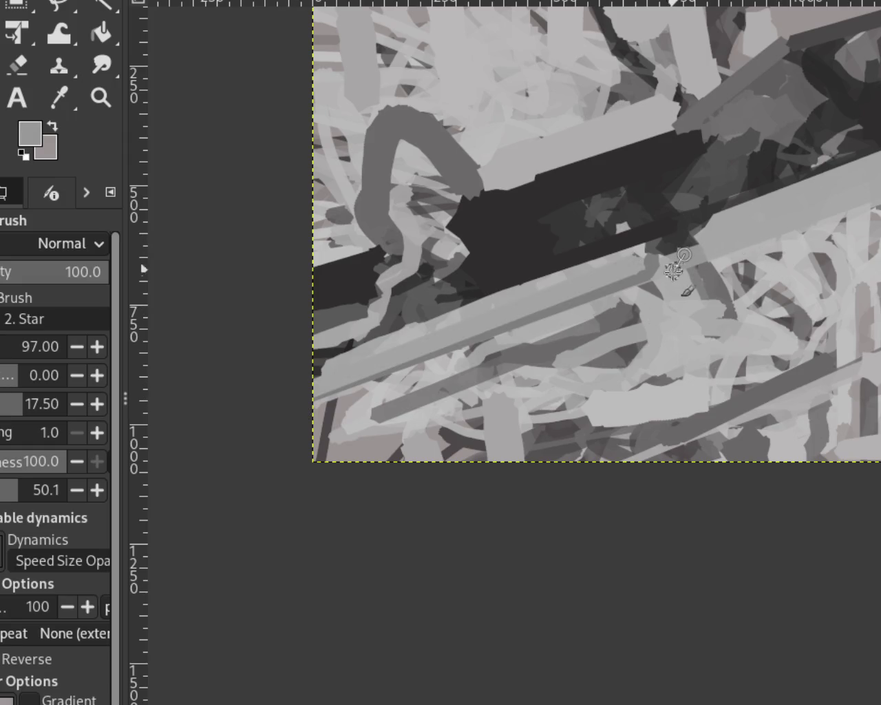
{"action": "key", "text": "z"}
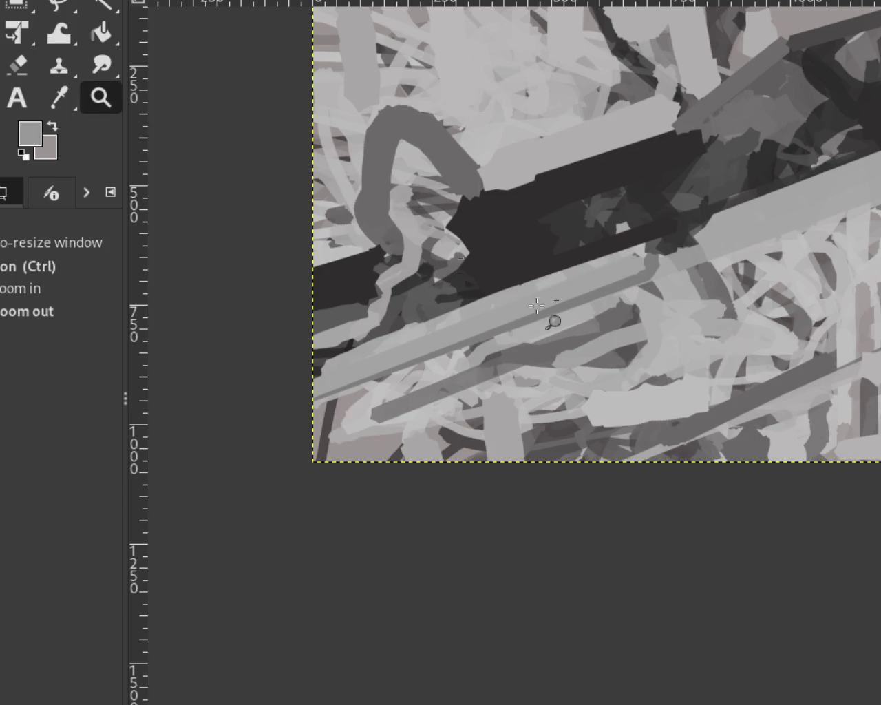
{"action": "left_click", "coordinate": [629, 340], "text": "ctrl"}
{"action": "left_click", "coordinate": [696, 317]}
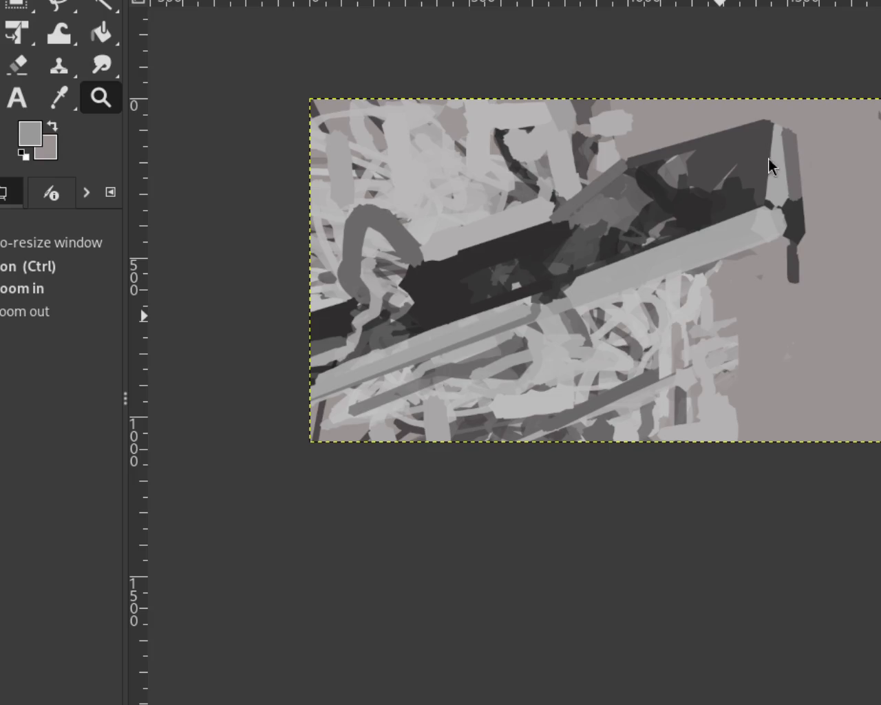
Step: Zoom out over the whole painting, then zoom in closely on the light diagonal bar
{"action": "left_click", "coordinate": [737, 403], "text": "ctrl"}
{"action": "left_click_drag", "start_coordinate": [723, 413], "coordinate": [737, 515]}
{"action": "left_click", "coordinate": [620, 320]}
{"action": "left_click", "coordinate": [637, 486], "text": "ctrl"}
{"action": "left_click", "coordinate": [527, 358]}
{"action": "left_click", "coordinate": [475, 401], "text": "ctrl"}
{"action": "left_click", "coordinate": [475, 401]}
{"action": "left_click", "coordinate": [475, 402]}
{"action": "left_click", "coordinate": [475, 402]}
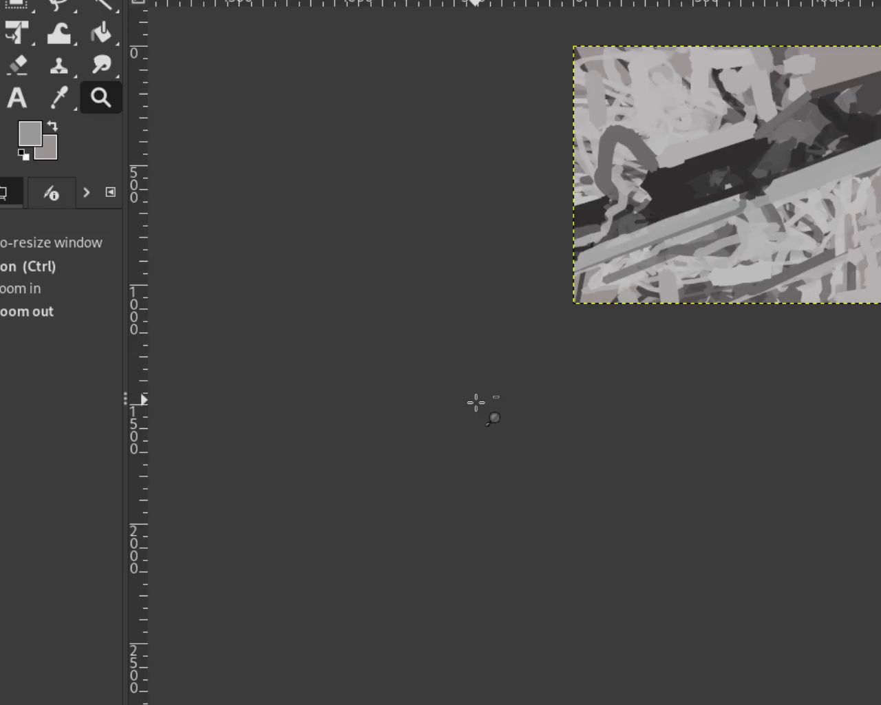
{"action": "left_click", "coordinate": [475, 401], "text": "ctrl"}
{"action": "left_click", "coordinate": [668, 250]}
{"action": "left_click", "coordinate": [668, 250]}
{"action": "left_click", "coordinate": [668, 250], "text": "ctrl"}
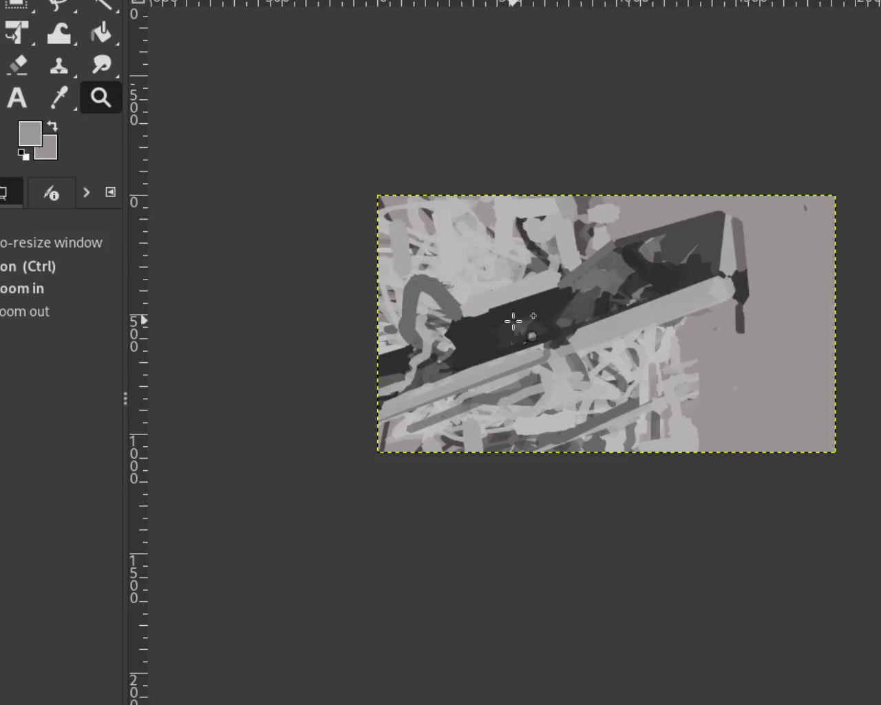
{"action": "left_click", "coordinate": [517, 322]}
{"action": "left_click", "coordinate": [730, 192], "text": "ctrl"}
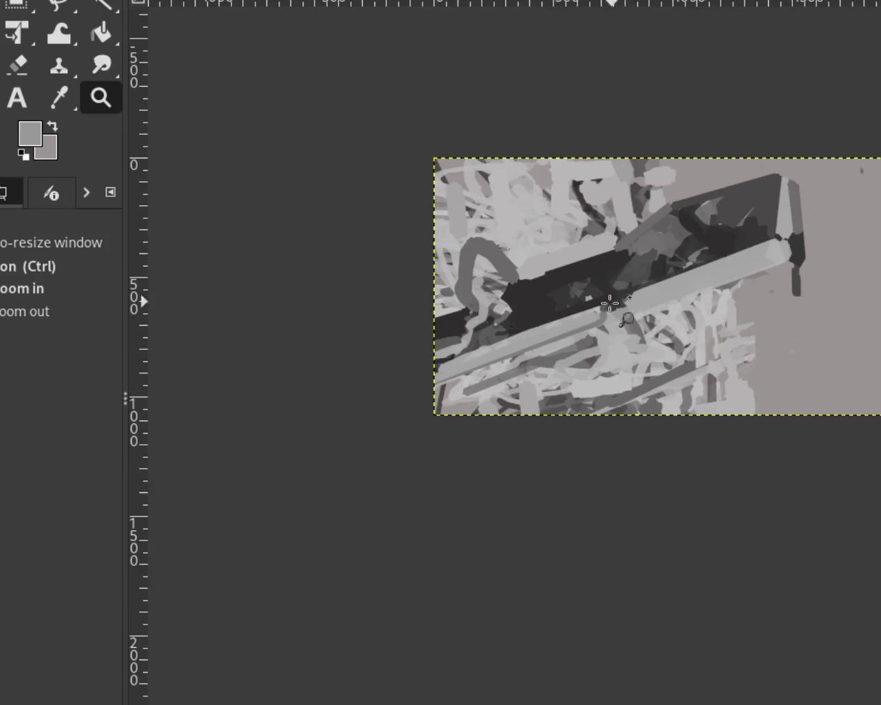
{"action": "left_click", "coordinate": [615, 301], "text": "ctrl"}
{"action": "left_click", "coordinate": [598, 283]}
{"action": "left_click", "coordinate": [701, 332], "text": "ctrl"}
{"action": "left_click", "coordinate": [693, 334]}
{"action": "left_click", "coordinate": [693, 340]}
{"action": "left_click", "coordinate": [609, 294], "text": "ctrl"}
{"action": "left_click", "coordinate": [608, 293]}
{"action": "left_click", "coordinate": [594, 289]}
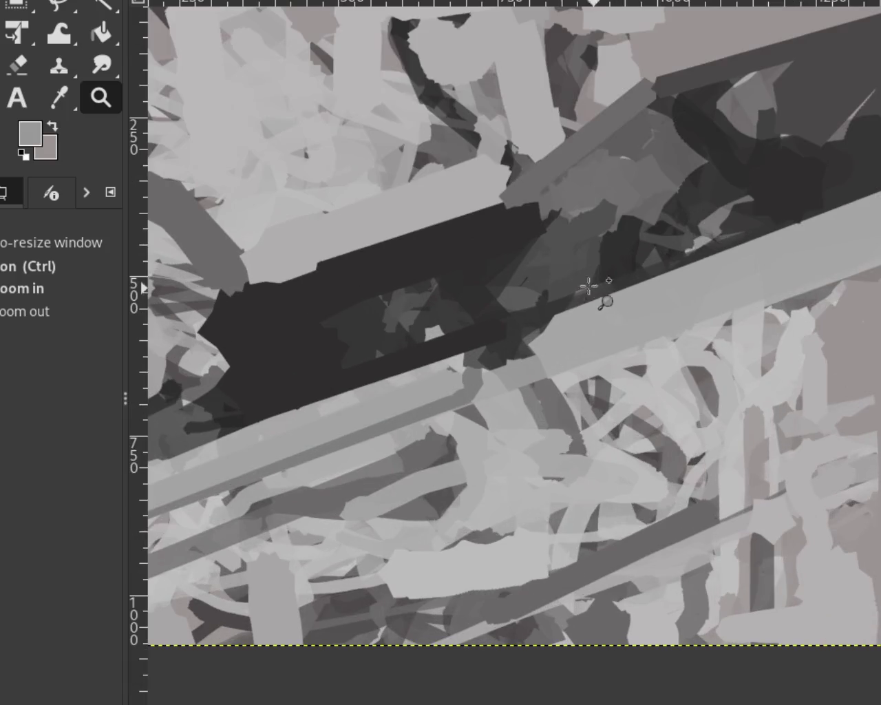
Step: Cover the dark patch below the bar with light grey and add a straight lighter-grey stroke up-right
{"action": "key", "text": "p"}
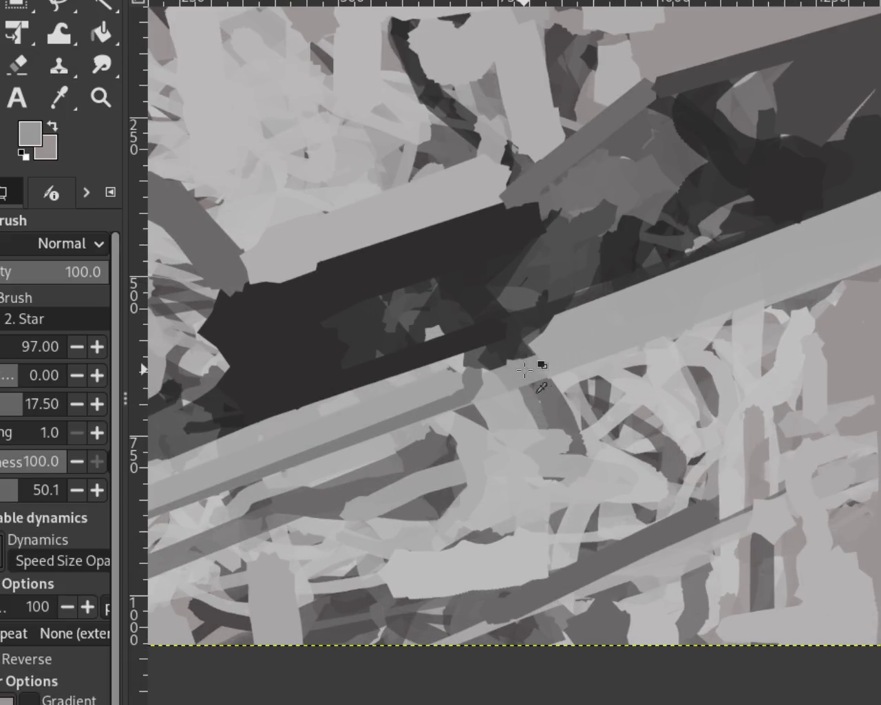
{"action": "mouse_move", "coordinate": [530, 376]}
{"action": "left_mouse_down"}
{"action": "mouse_move", "coordinate": [472, 364]}
{"action": "mouse_move", "coordinate": [515, 373]}
{"action": "left_mouse_up"}
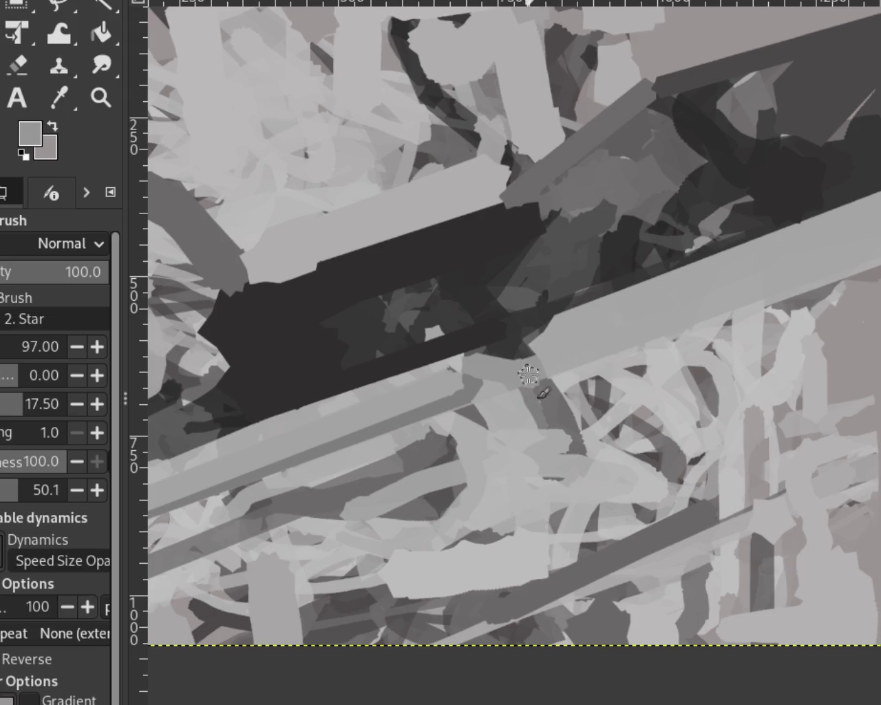
{"action": "left_click", "coordinate": [571, 356], "text": "ctrl"}
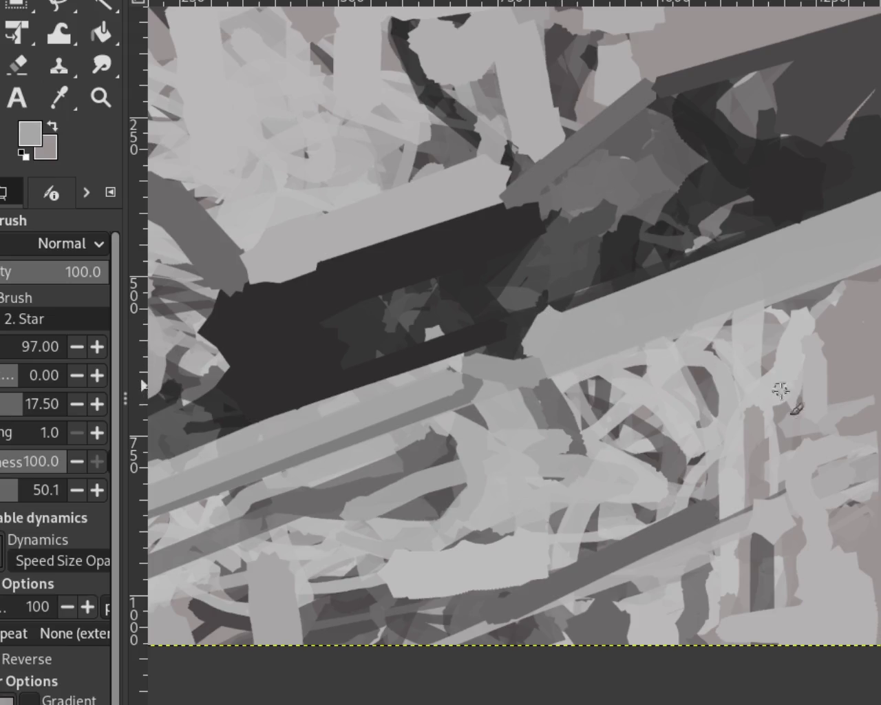
{"action": "left_click", "coordinate": [554, 379], "text": "ctrl"}
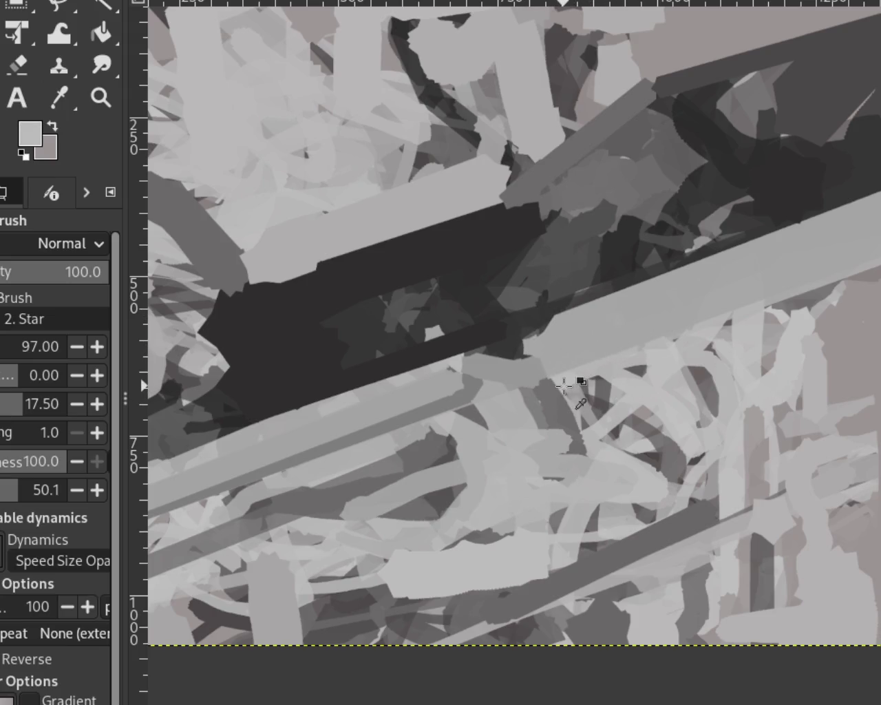
{"action": "left_click", "coordinate": [764, 311], "text": "shift"}
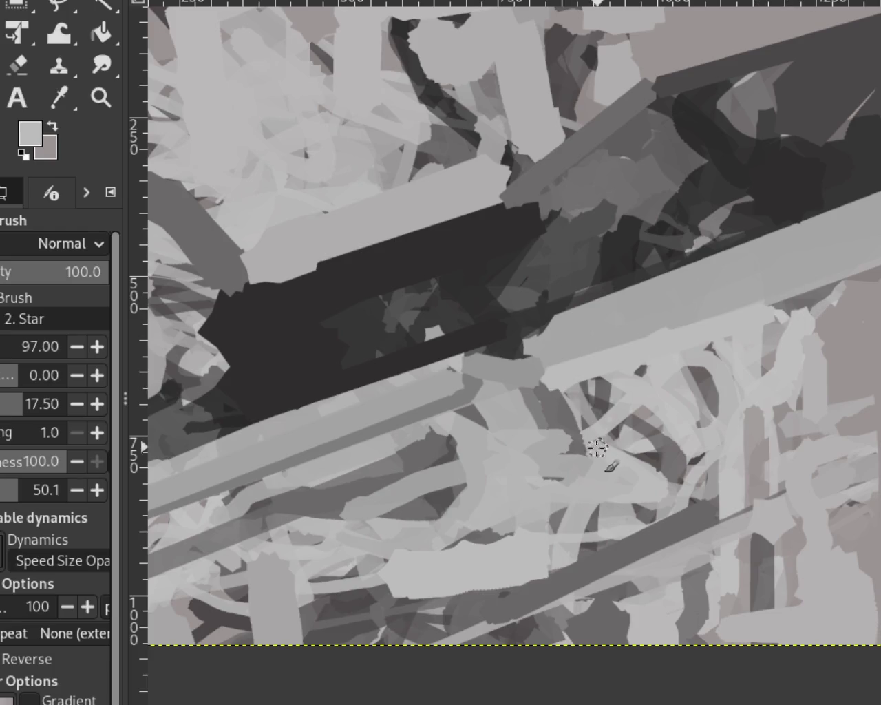
Step: Zoom out and scroll to look over the whole painting
{"action": "key", "text": "z"}
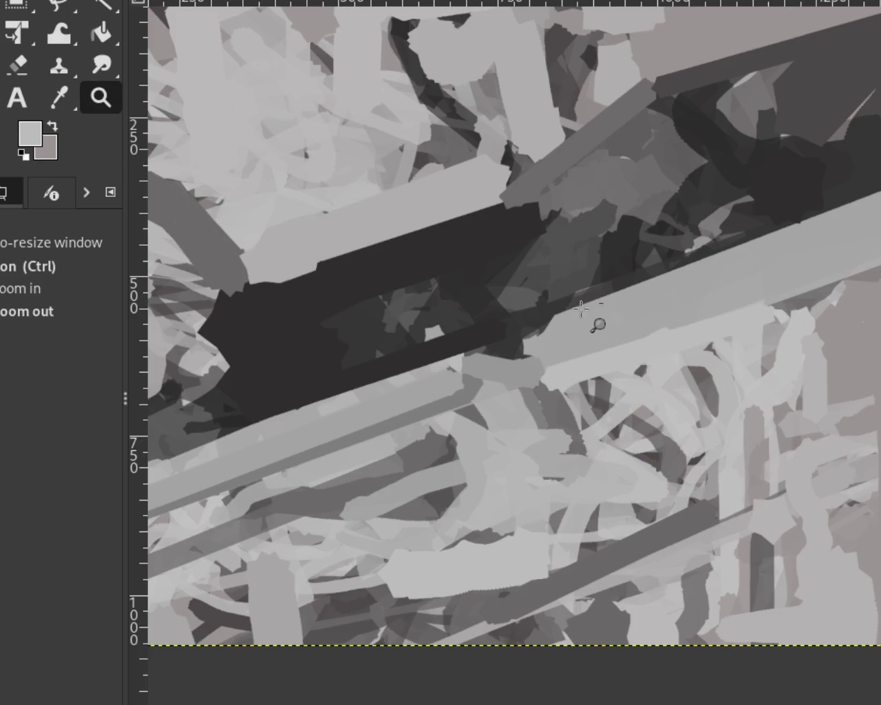
{"action": "left_click", "coordinate": [531, 289], "text": "ctrl"}
{"action": "left_click", "coordinate": [600, 320]}
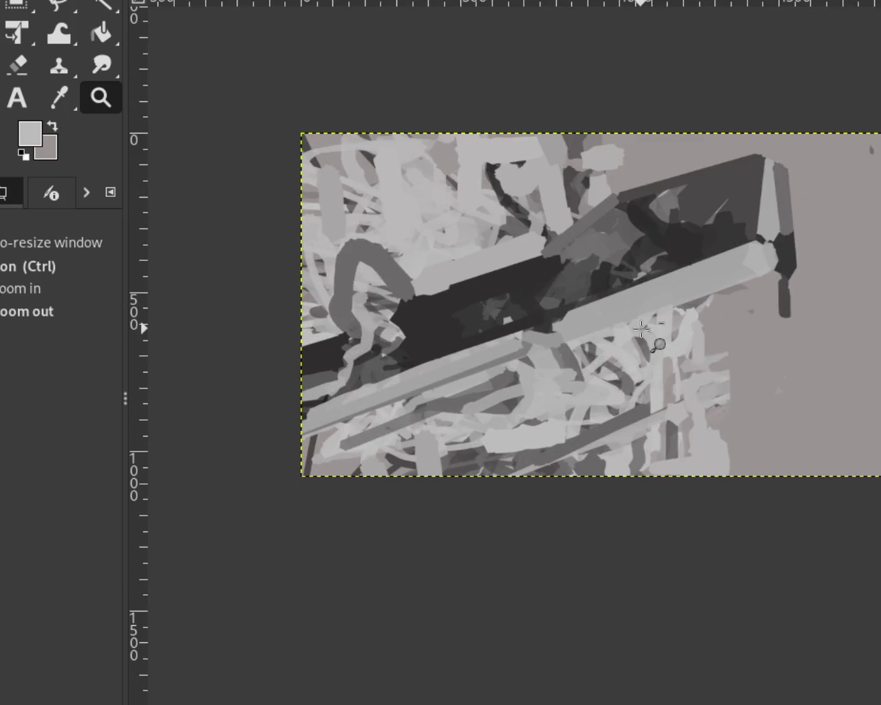
{"action": "scroll", "coordinate": [502, 330], "scroll_direction": "up", "scroll_amount": 2}
{"action": "scroll", "coordinate": [665, 219], "scroll_direction": "down", "scroll_amount": 3}
{"action": "scroll", "coordinate": [716, 200], "scroll_direction": "up", "scroll_amount": 1}
{"action": "scroll", "coordinate": [729, 193], "scroll_direction": "down", "scroll_amount": 1}
{"action": "scroll", "coordinate": [740, 188], "scroll_direction": "down", "scroll_amount": 1}
{"action": "scroll", "coordinate": [741, 188], "scroll_direction": "up", "scroll_amount": 4}
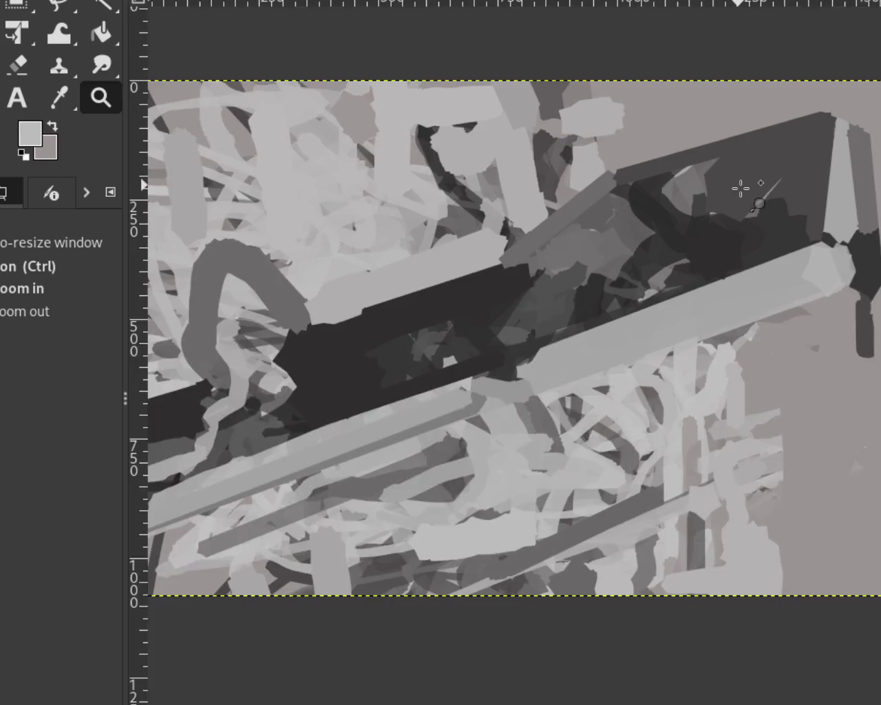
{"action": "scroll", "coordinate": [210, 201], "scroll_direction": "up", "scroll_amount": 1}
Step: Paint light grey over part of the dark block, then darker straight strokes across the light band
{"action": "key", "text": "p"}
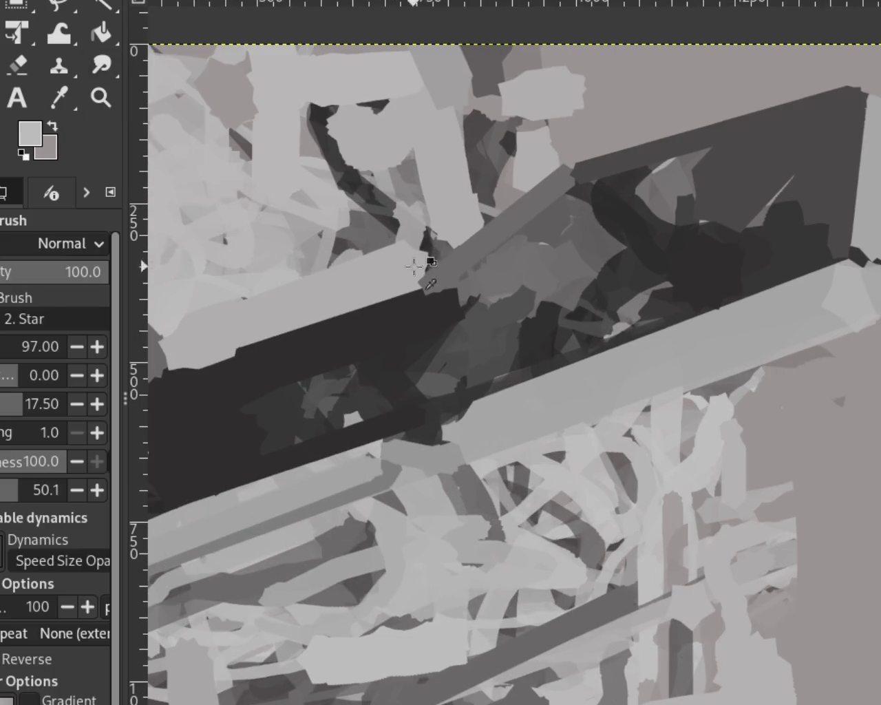
{"action": "mouse_move", "coordinate": [424, 281]}
{"action": "left_mouse_down"}
{"action": "mouse_move", "coordinate": [472, 230]}
{"action": "mouse_move", "coordinate": [483, 237]}
{"action": "left_mouse_up"}
{"action": "left_click", "coordinate": [492, 223], "text": "ctrl"}
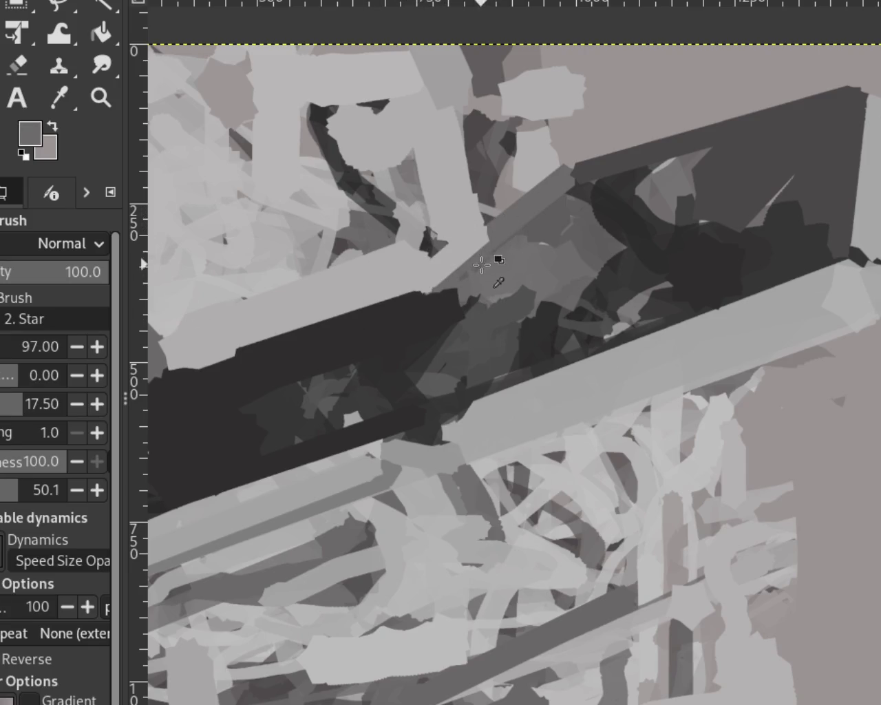
{"action": "left_click", "coordinate": [456, 278]}
{"action": "left_click", "coordinate": [523, 205], "text": "shift"}
{"action": "left_click", "coordinate": [601, 172], "text": "shift"}
Step: Paint a straight light stroke along the block's top edge, redrawing it after an undo
{"action": "left_click", "coordinate": [621, 171], "text": "ctrl"}
{"action": "left_click", "coordinate": [561, 159], "text": "ctrl"}
{"action": "left_click", "coordinate": [510, 182], "text": "ctrl"}
{"action": "left_click", "coordinate": [510, 182]}
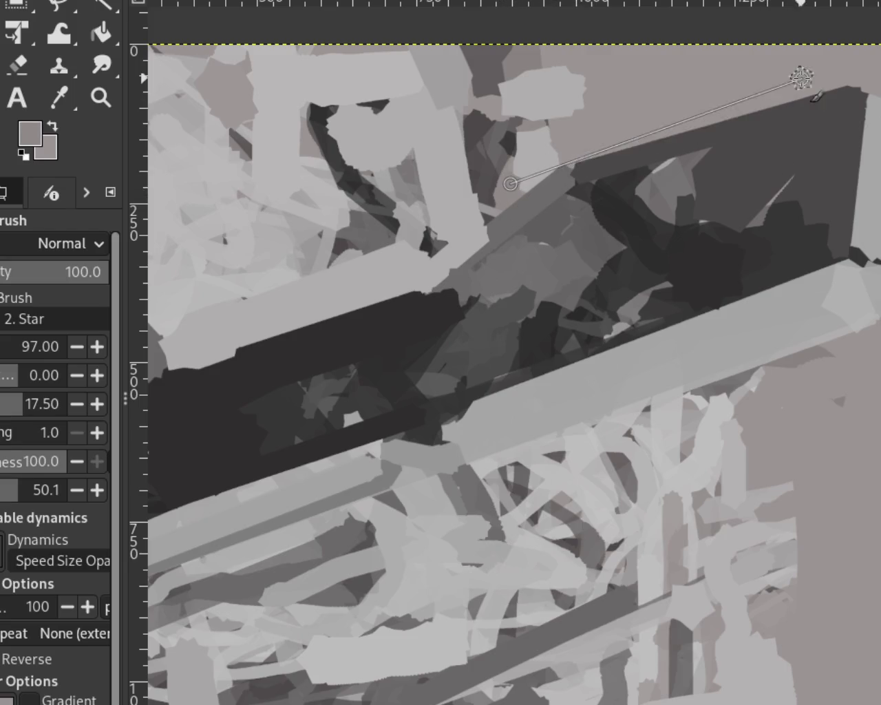
{"action": "left_click", "coordinate": [865, 77], "text": "shift"}
{"action": "key", "text": "ctrl+z"}
{"action": "left_click", "coordinate": [724, 90], "text": "ctrl"}
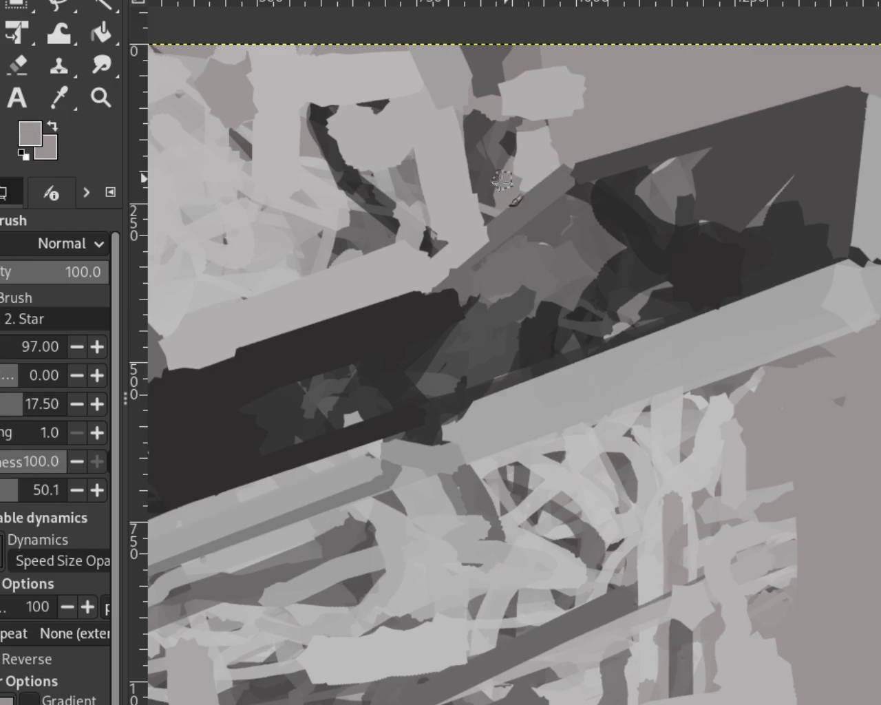
{"action": "left_click", "coordinate": [508, 184]}
{"action": "left_click", "coordinate": [849, 75], "text": "shift"}
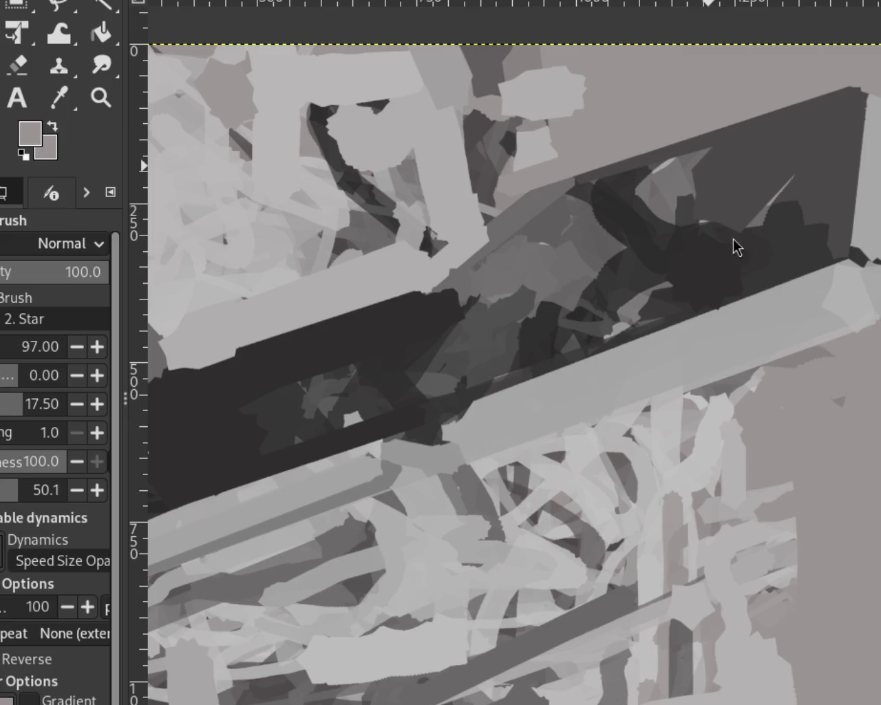
Step: Zoom out to check the whole image, then zoom back until it fills the view
{"action": "left_click", "coordinate": [100, 97]}
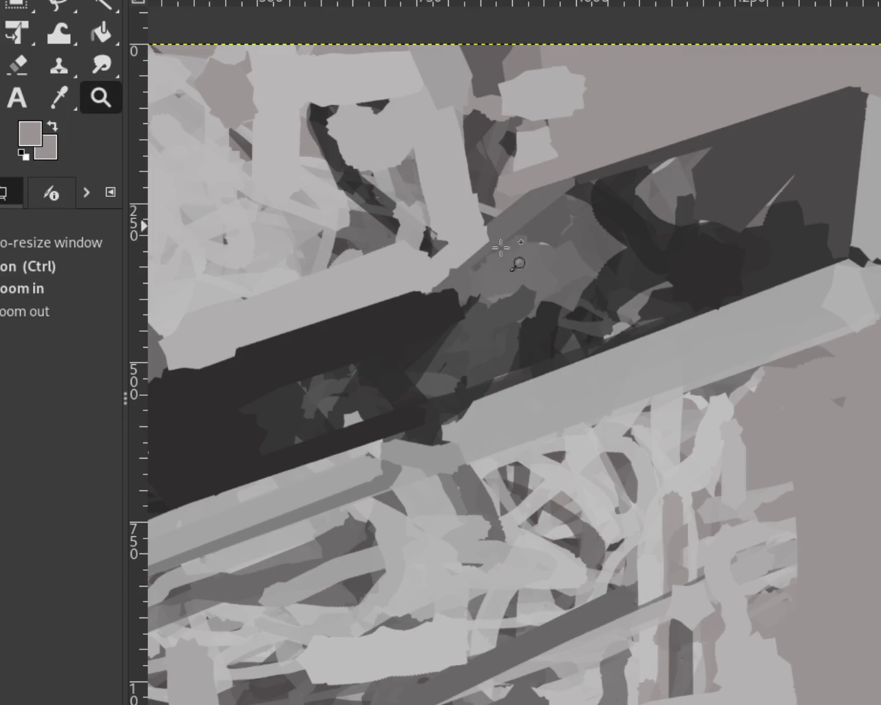
{"action": "left_click", "coordinate": [626, 282], "text": "ctrl"}
{"action": "left_click", "coordinate": [626, 288]}
{"action": "left_click", "coordinate": [626, 287], "text": "ctrl"}
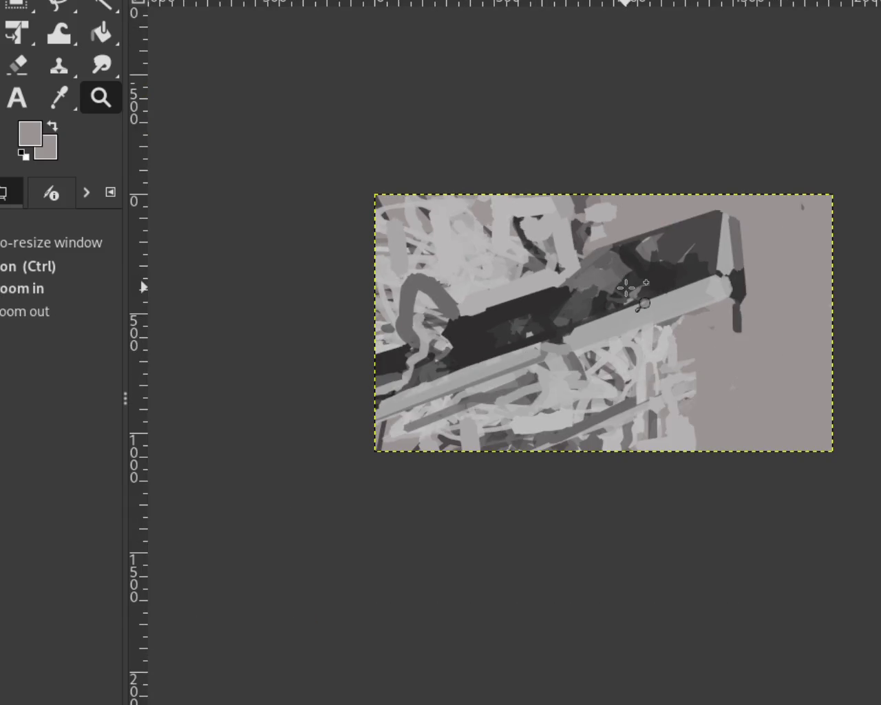
{"action": "left_click", "coordinate": [640, 289], "text": "ctrl"}
{"action": "left_click", "coordinate": [641, 287], "text": "ctrl"}
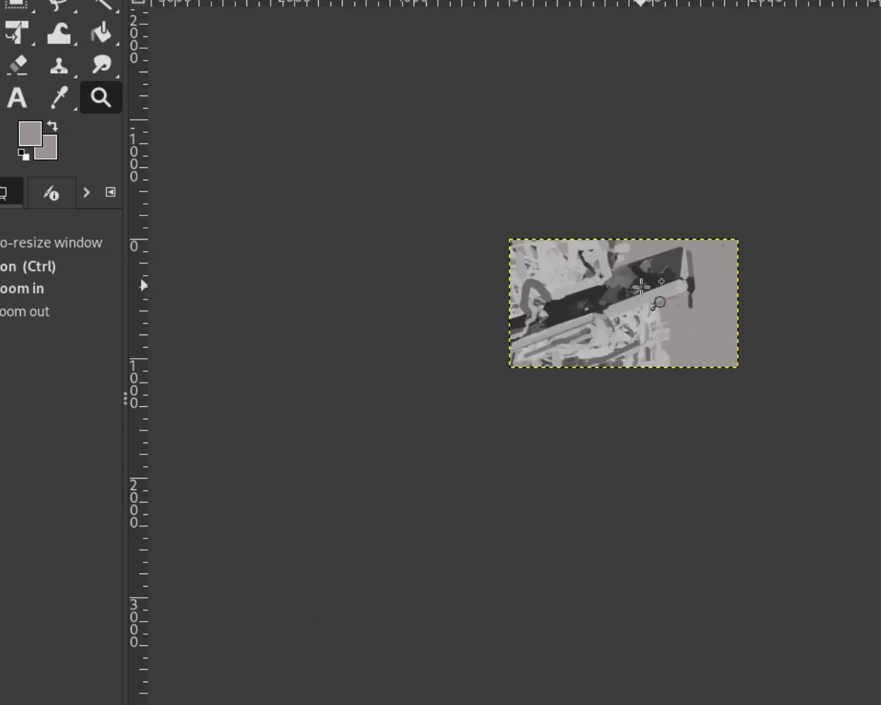
{"action": "left_click", "coordinate": [640, 288]}
{"action": "left_click", "coordinate": [640, 289]}
{"action": "left_click", "coordinate": [610, 291]}
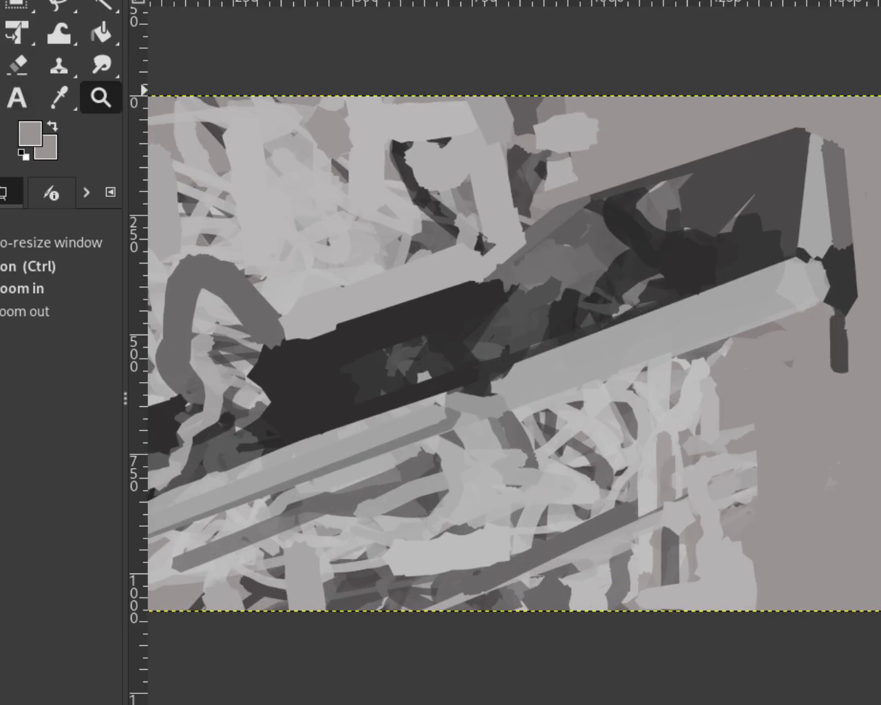
Step: Repaint the dark area inside the block with sampled medium grey, then zoom out to view the entire image
{"action": "key", "text": "p"}
{"action": "left_click", "coordinate": [470, 303], "text": "ctrl"}
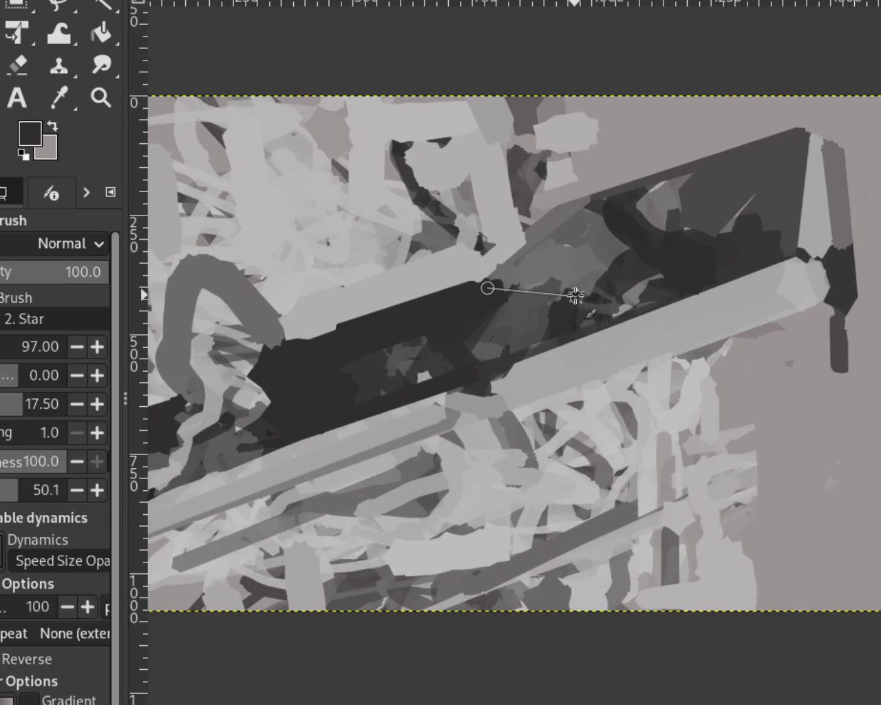
{"action": "left_click", "coordinate": [589, 265], "text": "ctrl"}
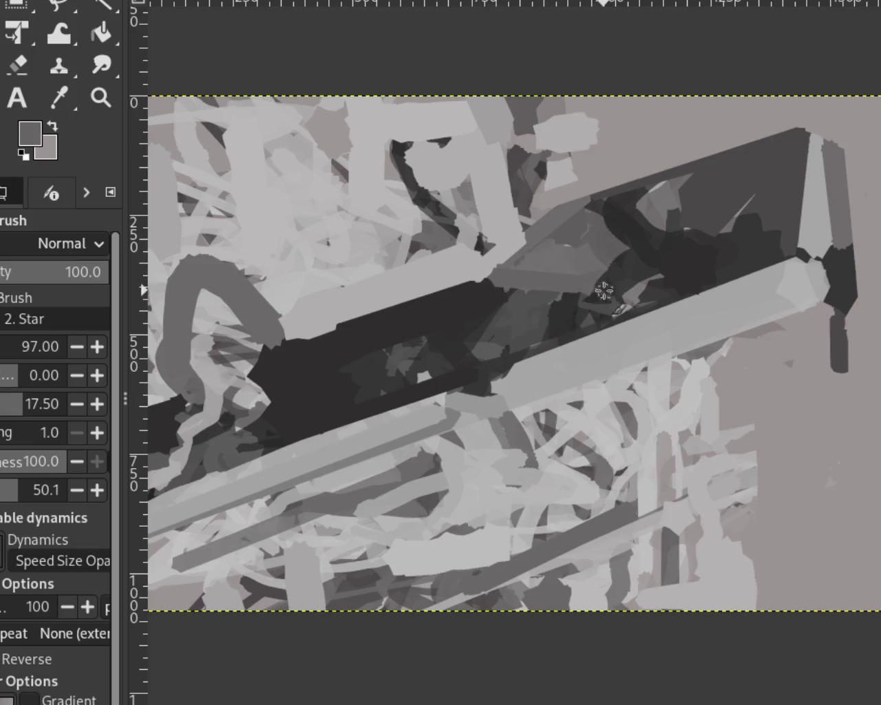
{"action": "left_click_drag", "start_coordinate": [575, 292], "coordinate": [492, 285]}
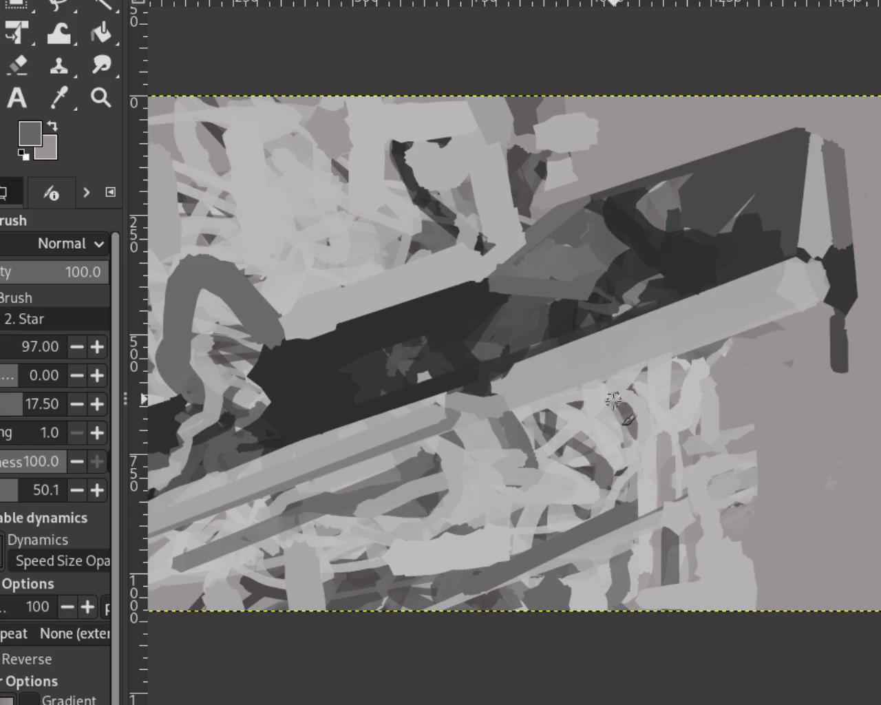
{"action": "key", "text": "ctrl+z"}
{"action": "left_click", "coordinate": [570, 273], "text": "ctrl"}
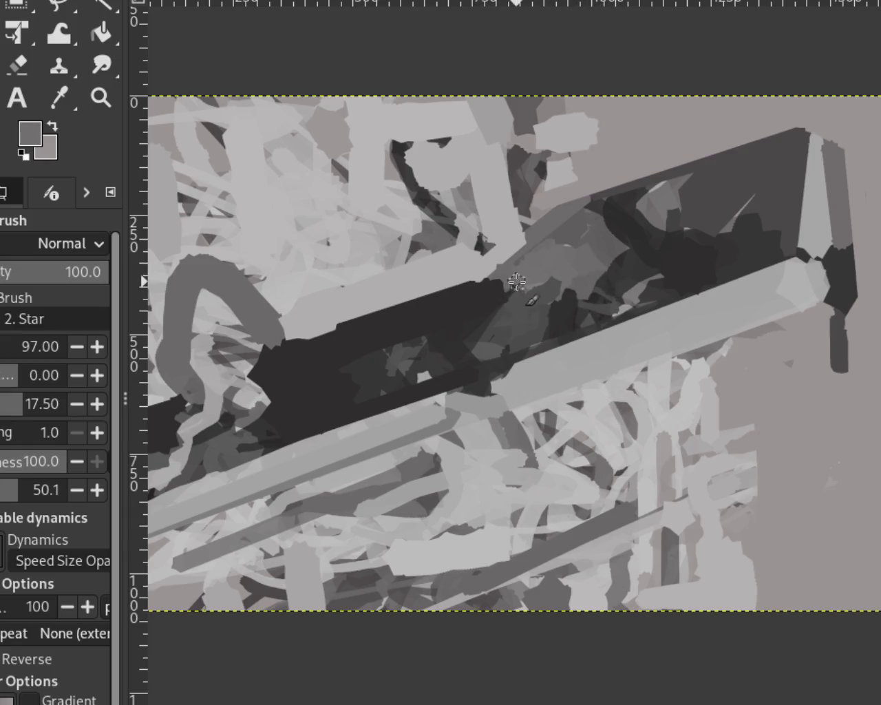
{"action": "left_click_drag", "start_coordinate": [514, 282], "coordinate": [579, 287]}
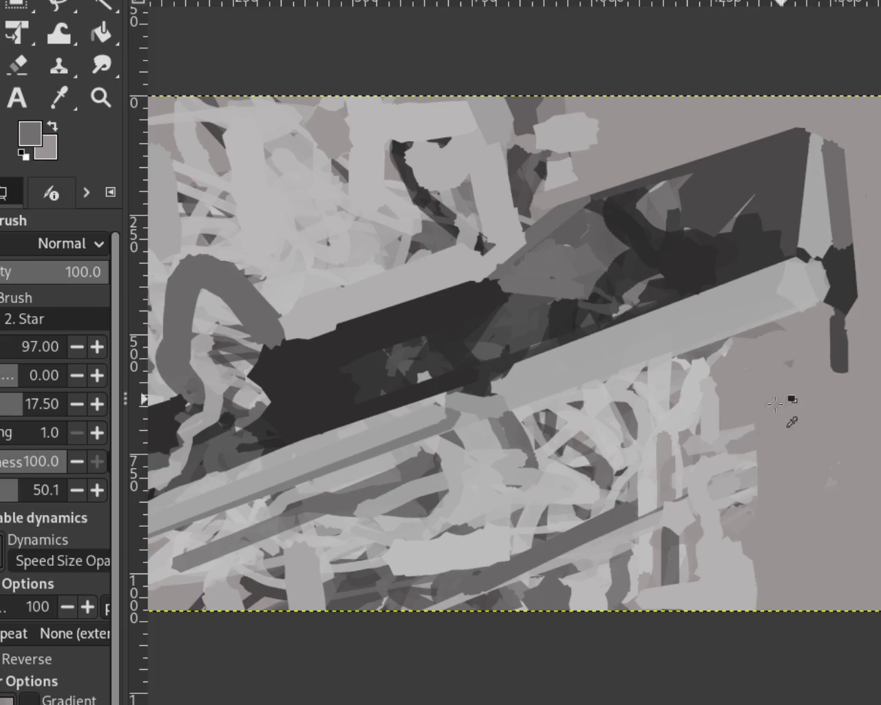
{"action": "left_click", "coordinate": [362, 372], "text": "ctrl"}
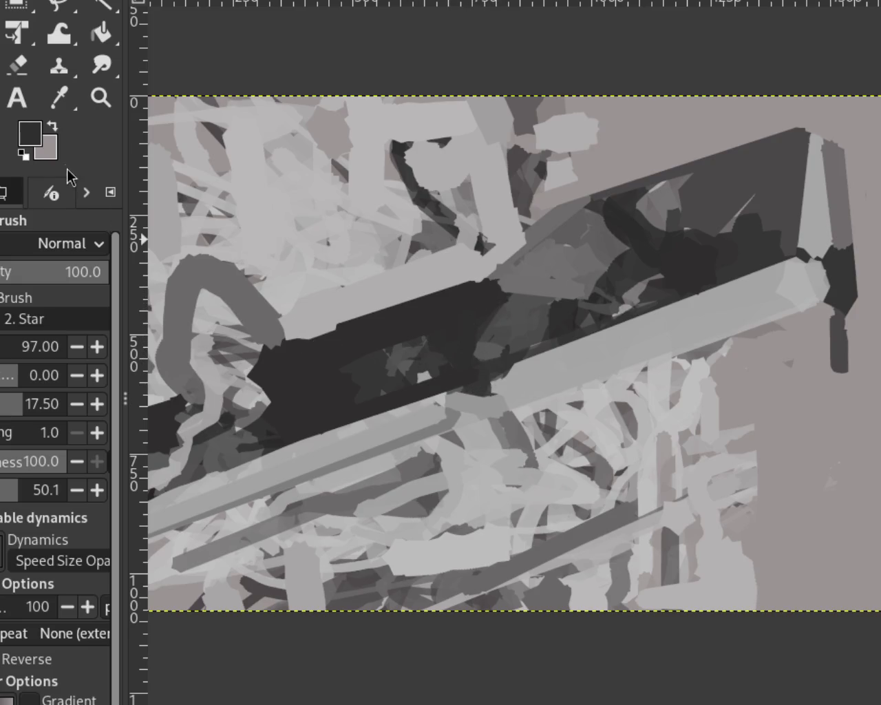
{"action": "left_click", "coordinate": [101, 97]}
{"action": "left_click", "coordinate": [619, 331], "text": "ctrl"}
{"action": "left_click", "coordinate": [585, 318], "text": "ctrl"}
{"action": "scroll", "coordinate": [658, 282], "scroll_direction": "up", "scroll_amount": 1}
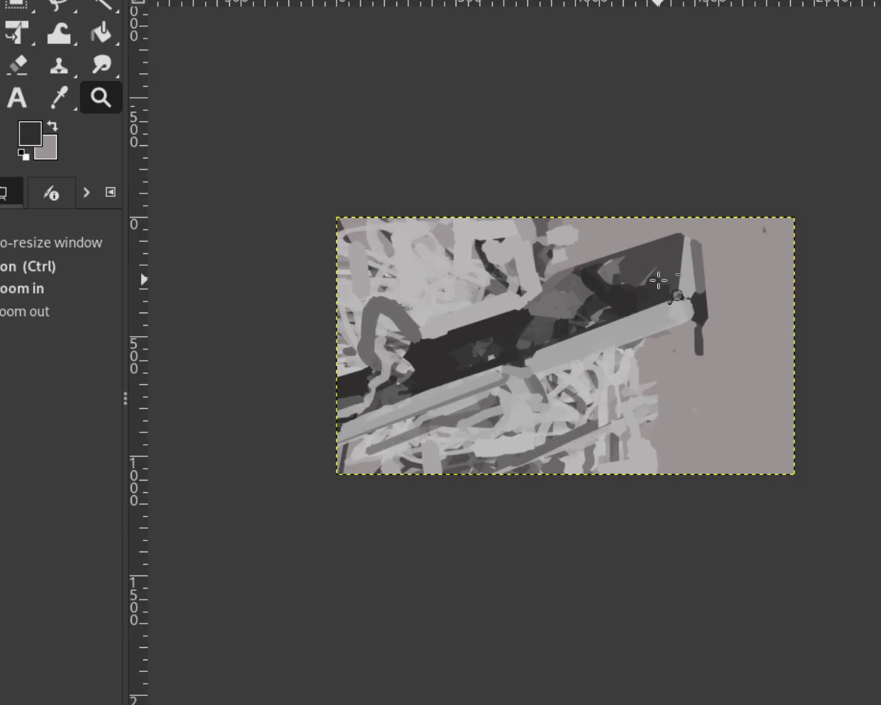
Step: Paint a straight lighter-grey stroke over the dark blob and medium grey over the adjacent dark patch
{"action": "scroll", "coordinate": [659, 282], "scroll_direction": "down", "scroll_amount": 2}
{"action": "scroll", "coordinate": [659, 282], "scroll_direction": "up", "scroll_amount": 4}
{"action": "scroll", "coordinate": [658, 282], "scroll_direction": "up", "scroll_amount": 2}
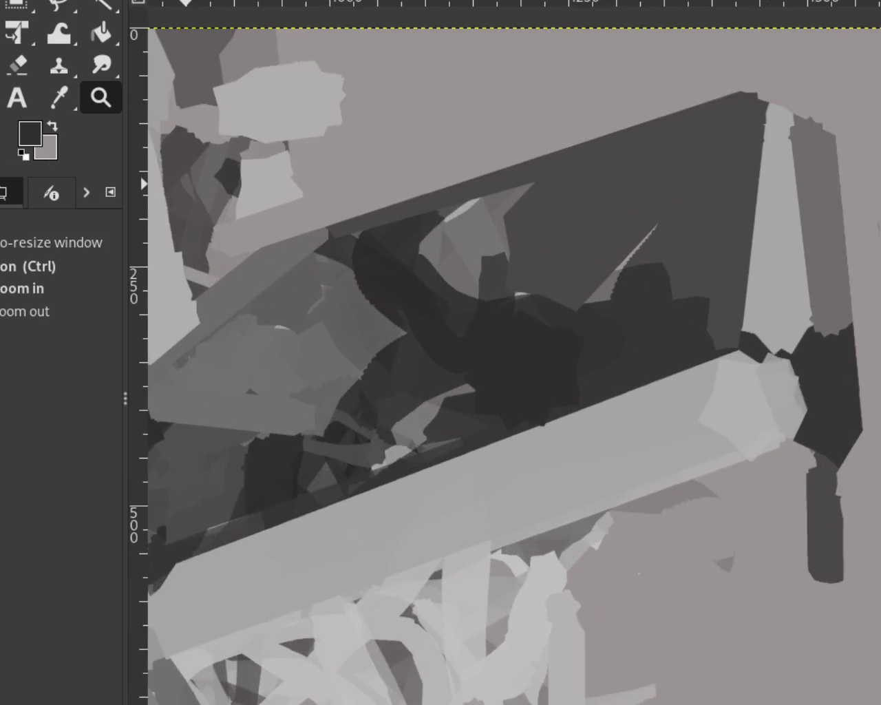
{"action": "key", "text": "p"}
{"action": "left_click", "coordinate": [682, 264], "text": "ctrl"}
{"action": "left_click_drag", "start_coordinate": [661, 283], "coordinate": [704, 285]}
{"action": "left_click", "coordinate": [550, 308], "text": "shift"}
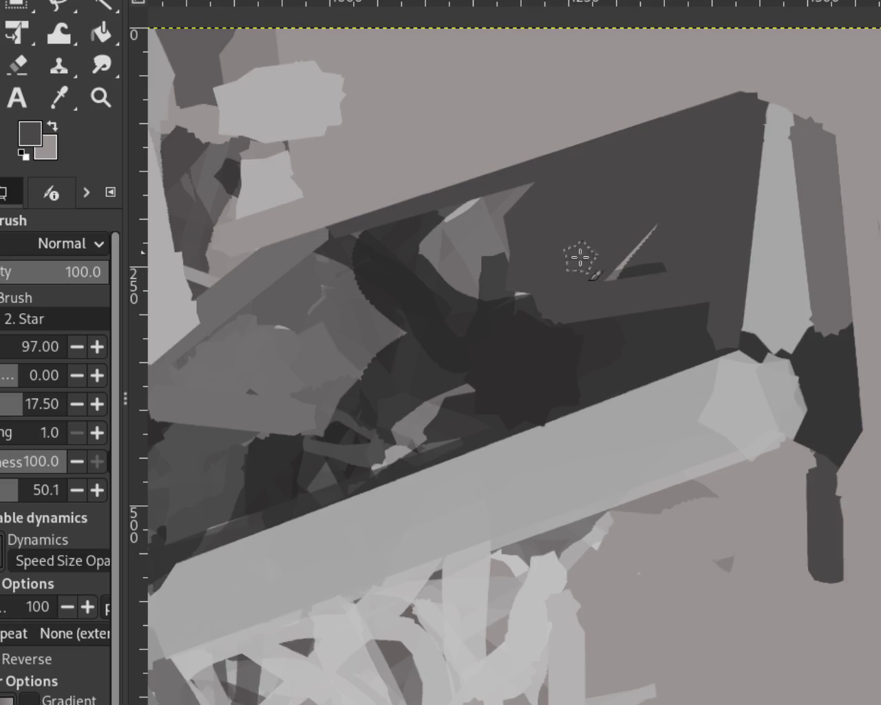
{"action": "left_click", "coordinate": [688, 340], "text": "ctrl"}
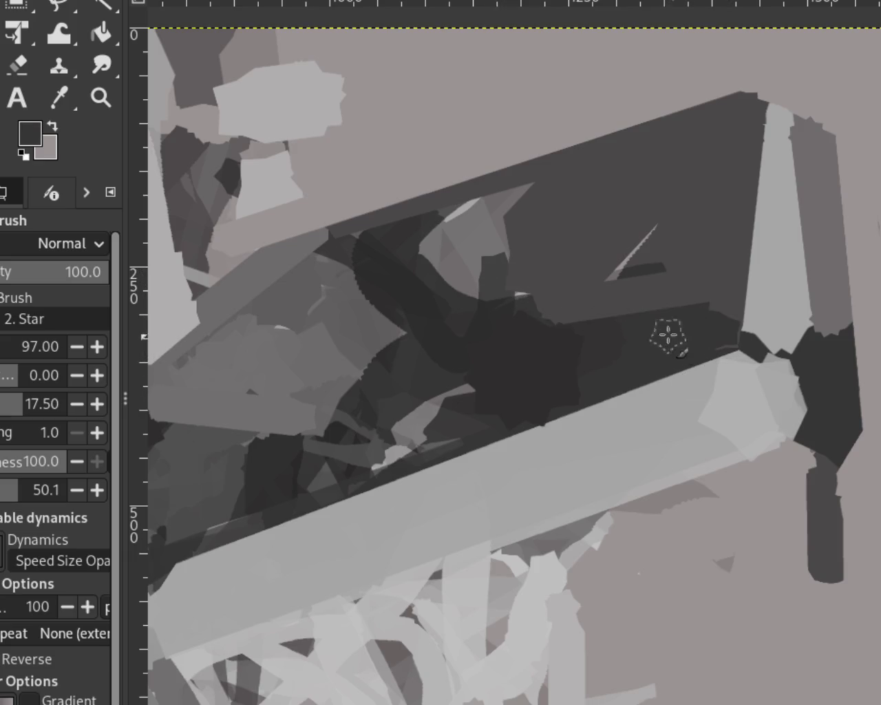
{"action": "left_click", "coordinate": [724, 297], "text": "ctrl"}
{"action": "left_click_drag", "start_coordinate": [726, 333], "coordinate": [632, 339]}
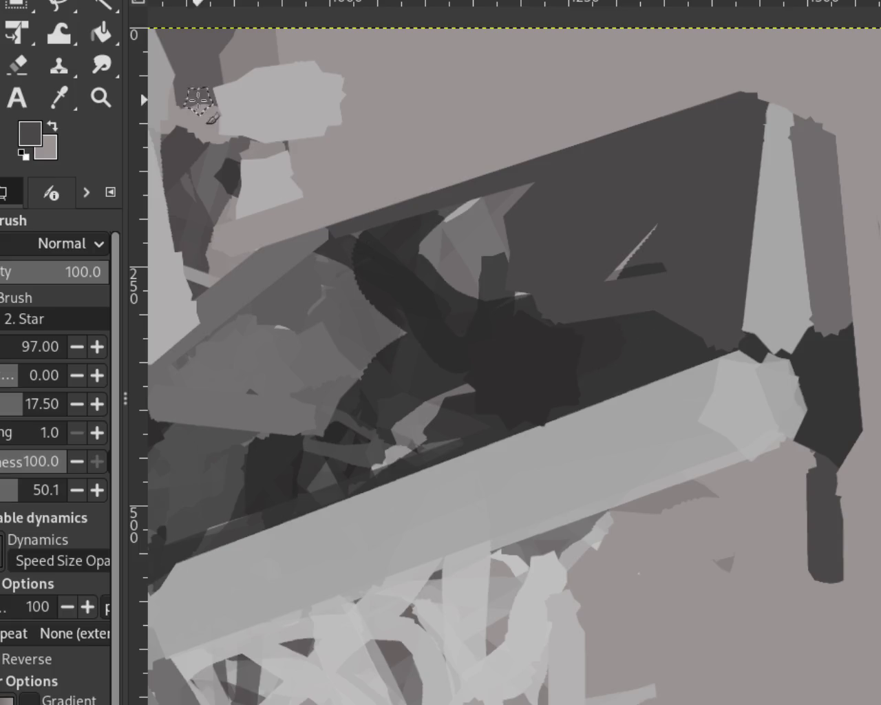
Step: Zoom in on the block interior and paint lighter grey over the jagged dark area
{"action": "left_click", "coordinate": [101, 97]}
{"action": "left_click", "coordinate": [660, 251], "text": "ctrl"}
{"action": "left_click", "coordinate": [661, 252], "text": "ctrl"}
{"action": "left_click", "coordinate": [475, 286]}
{"action": "left_click", "coordinate": [570, 311]}
{"action": "left_click", "coordinate": [574, 308], "text": "ctrl"}
{"action": "left_click", "coordinate": [712, 252], "text": "ctrl"}
{"action": "left_click", "coordinate": [712, 251]}
{"action": "left_click", "coordinate": [695, 255], "text": "ctrl"}
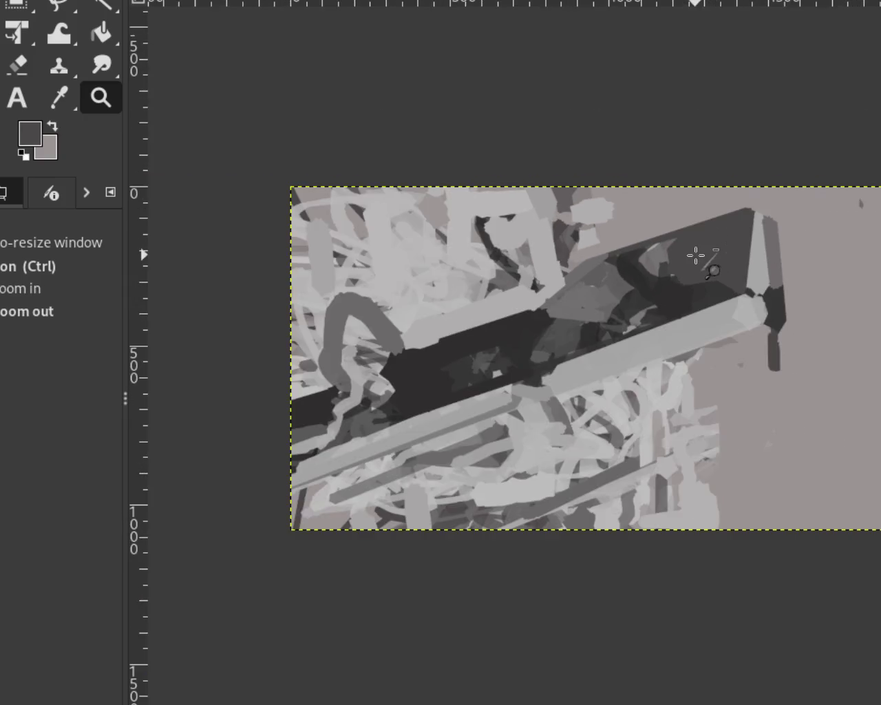
{"action": "left_click", "coordinate": [695, 255]}
{"action": "left_click", "coordinate": [695, 255]}
{"action": "left_click", "coordinate": [6, 67]}
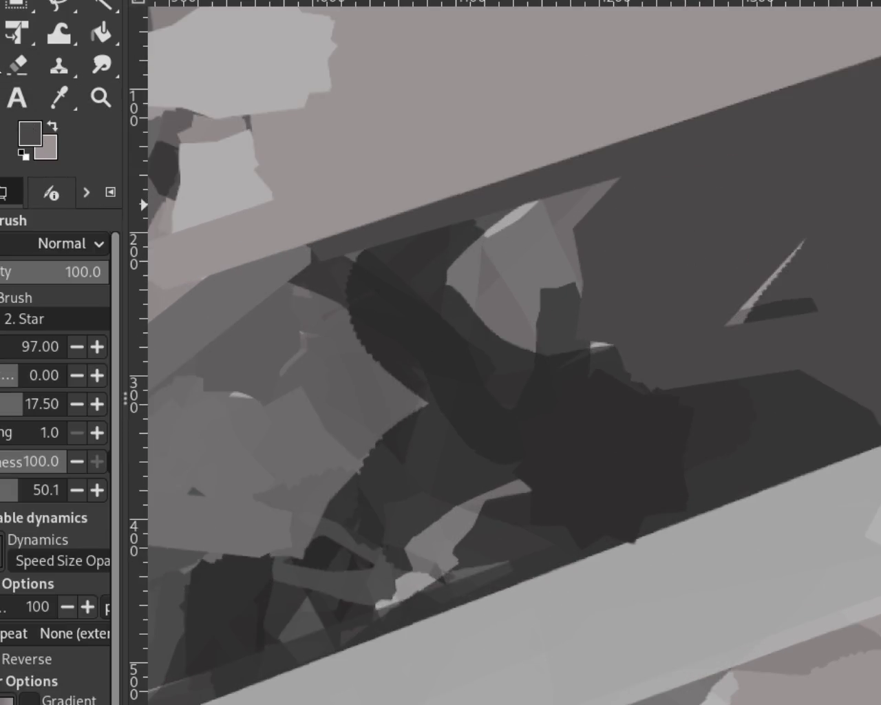
{"action": "left_click", "coordinate": [391, 394], "text": "ctrl"}
{"action": "left_click_drag", "start_coordinate": [418, 393], "coordinate": [291, 333]}
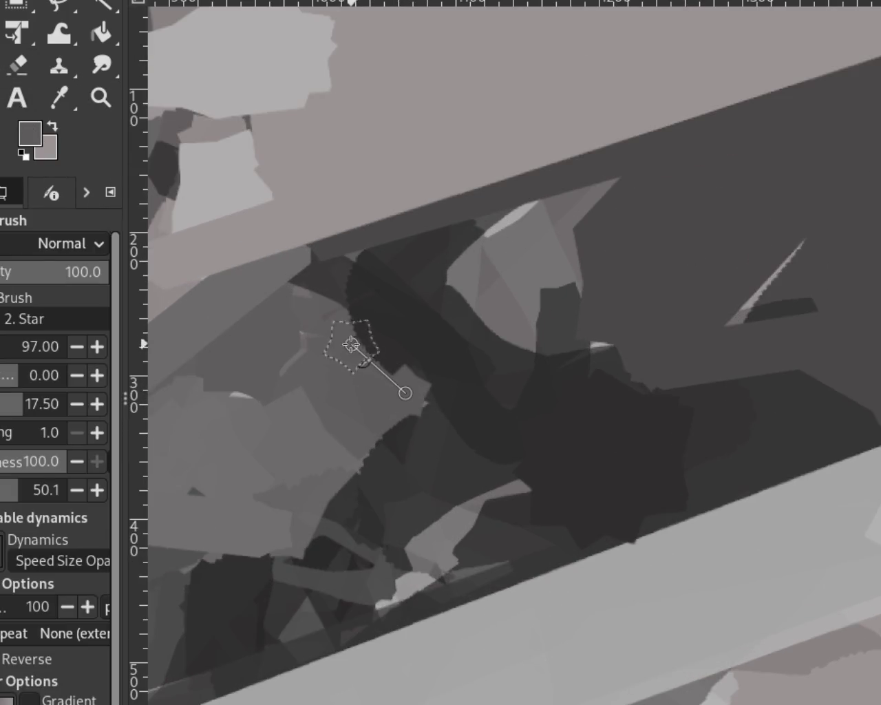
Step: Try wide near-black diagonal strokes, undo them, and dab medium grey inside the dark area
{"action": "left_click", "coordinate": [432, 409], "text": "ctrl"}
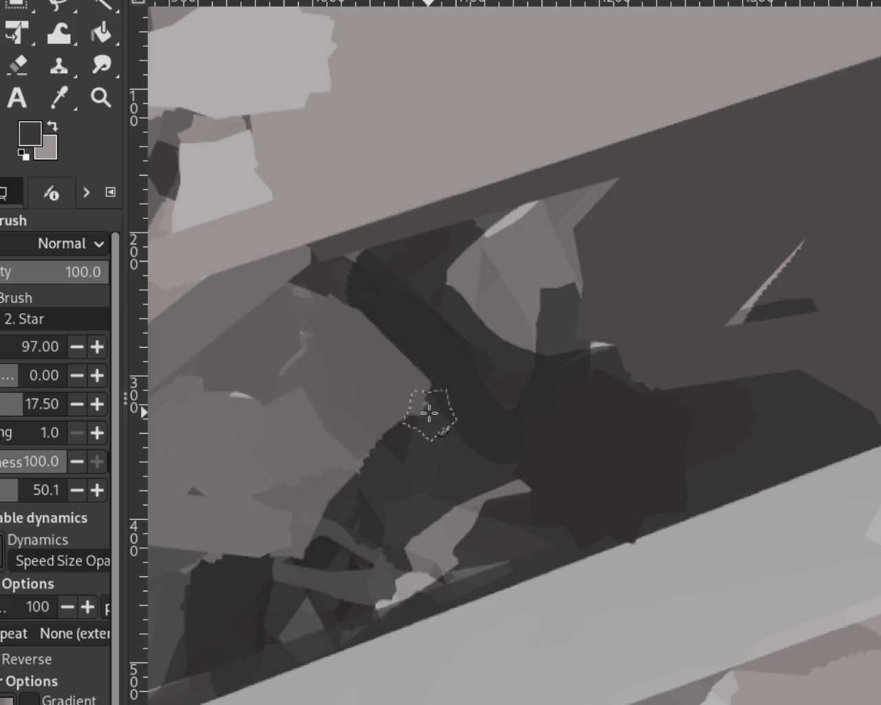
{"action": "left_click", "coordinate": [429, 412]}
{"action": "left_click", "coordinate": [347, 492], "text": "shift"}
{"action": "key", "text": "ctrl+z"}
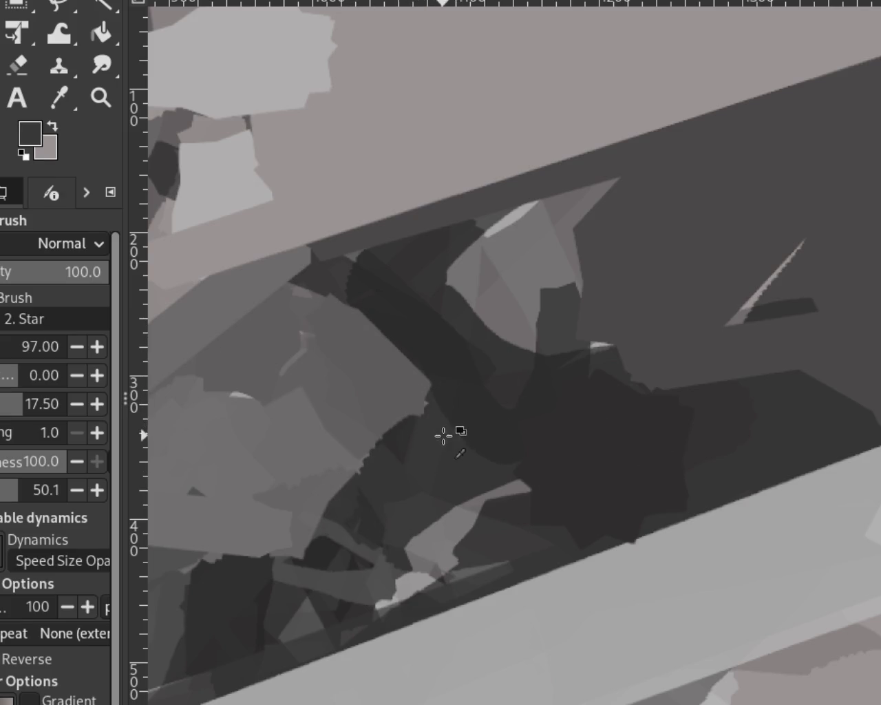
{"action": "left_click", "coordinate": [436, 379]}
{"action": "left_click", "coordinate": [343, 491], "text": "shift"}
{"action": "key", "text": "ctrl+z"}
{"action": "left_click", "coordinate": [440, 394], "text": "ctrl"}
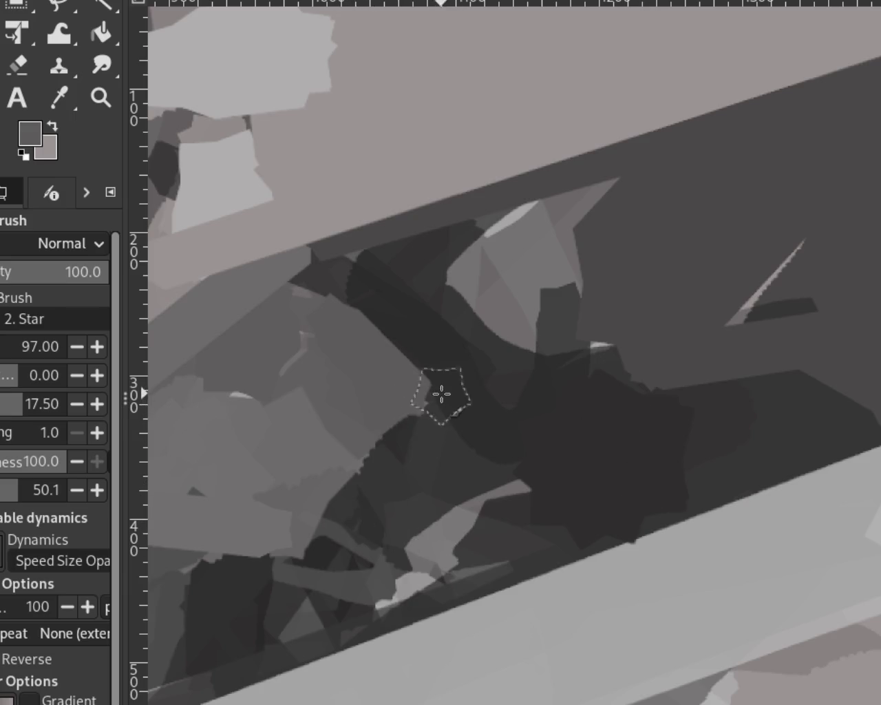
{"action": "left_click", "coordinate": [415, 390], "text": "shift"}
{"action": "key", "text": "ctrl+z"}
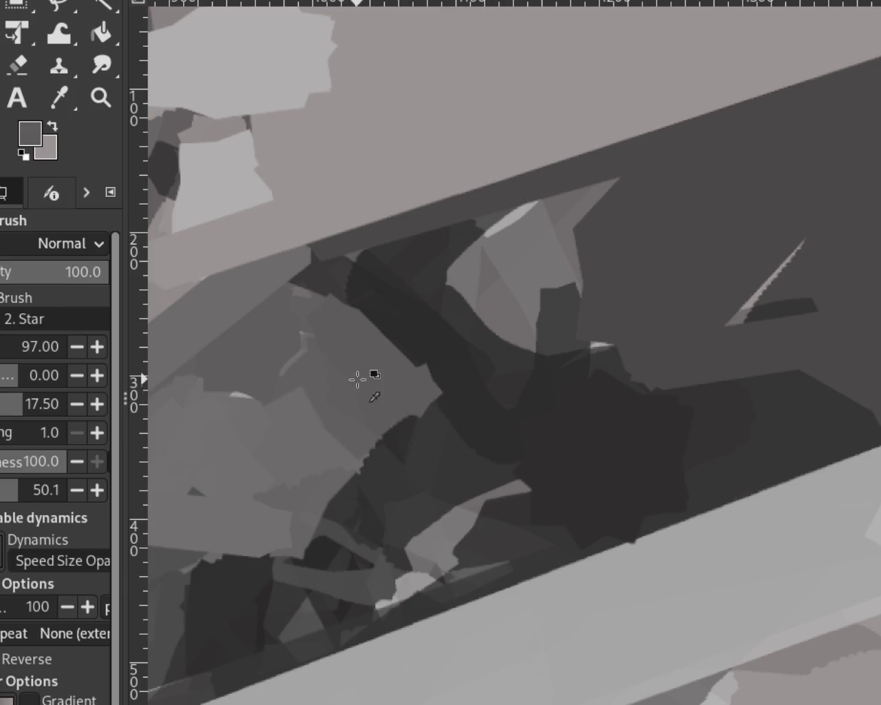
{"action": "left_click", "coordinate": [402, 391]}
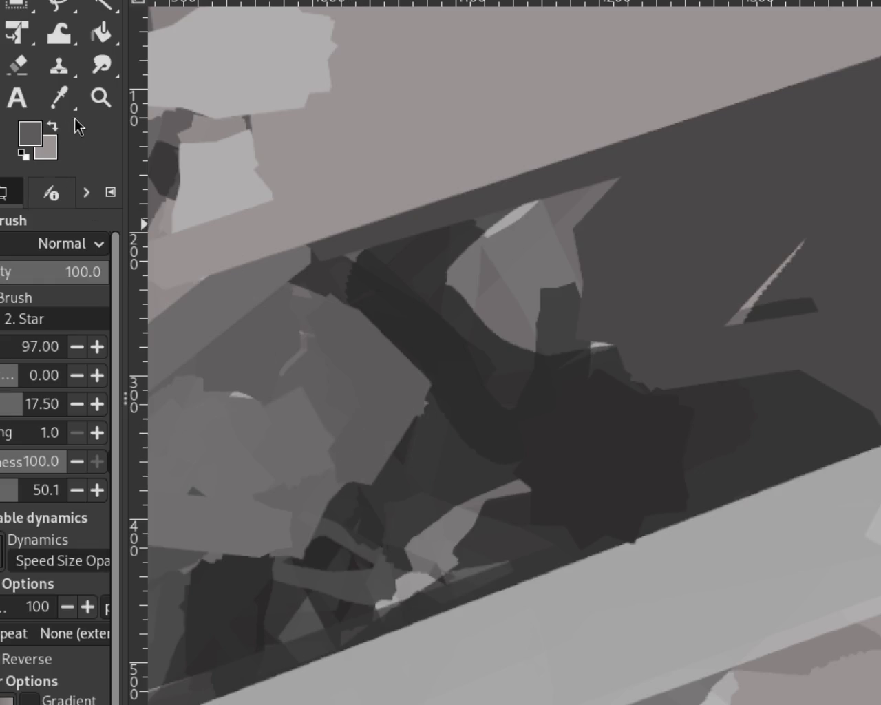
{"action": "left_click", "coordinate": [100, 97]}
{"action": "left_click", "coordinate": [609, 317], "text": "ctrl"}
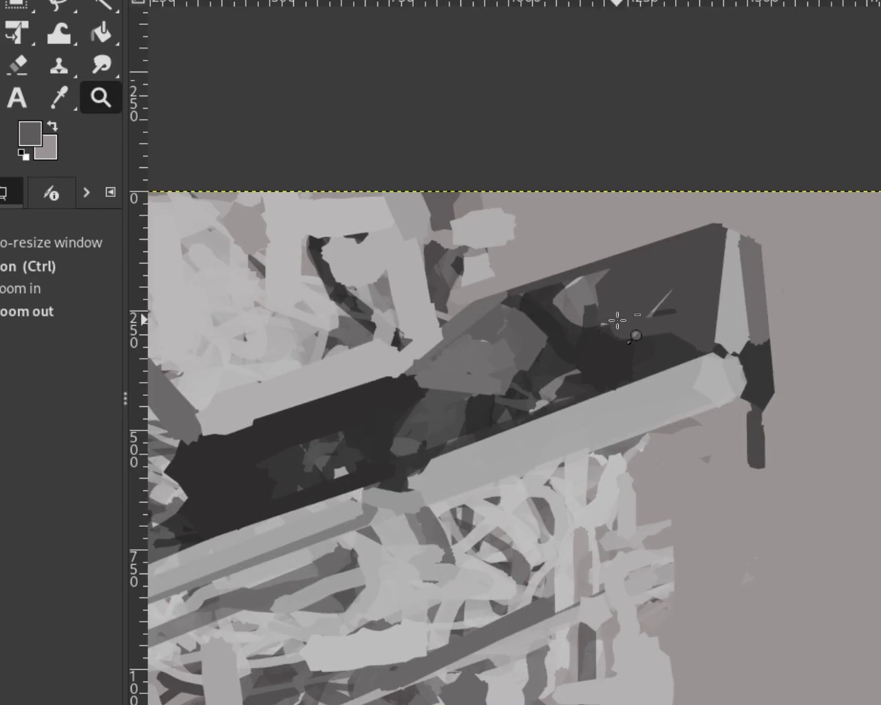
Step: With the Paintbrush, sample a light grey from the painting, then undo a stray vertical stroke
{"action": "left_click", "coordinate": [616, 315], "text": "ctrl"}
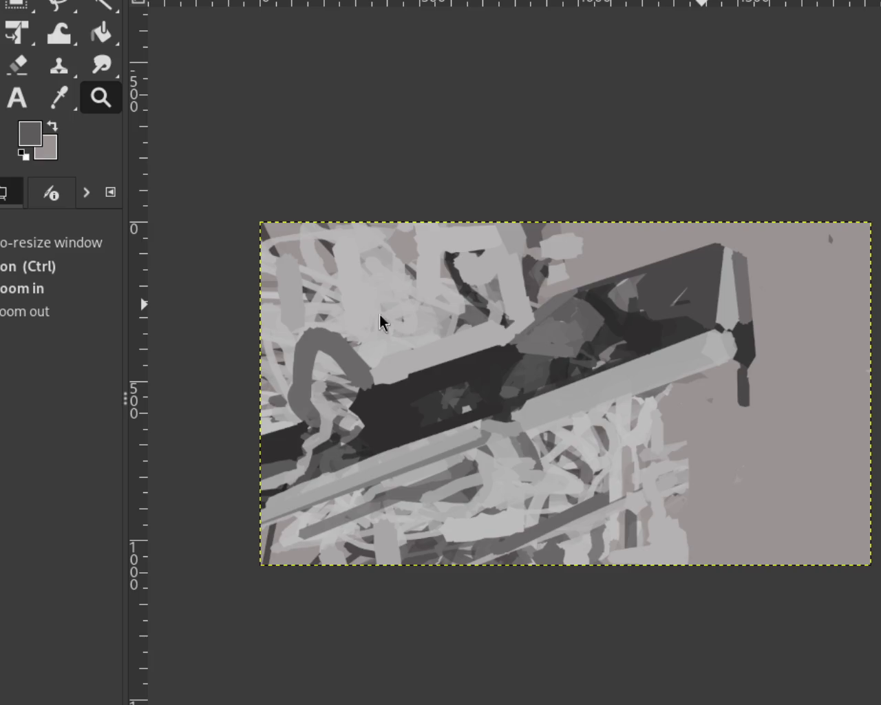
{"action": "key", "text": "ctrl"}
{"action": "left_click", "coordinate": [598, 527], "text": "ctrl"}
{"action": "left_click", "coordinate": [603, 516], "text": "ctrl"}
{"action": "left_click", "coordinate": [604, 516]}
{"action": "left_click", "coordinate": [605, 529]}
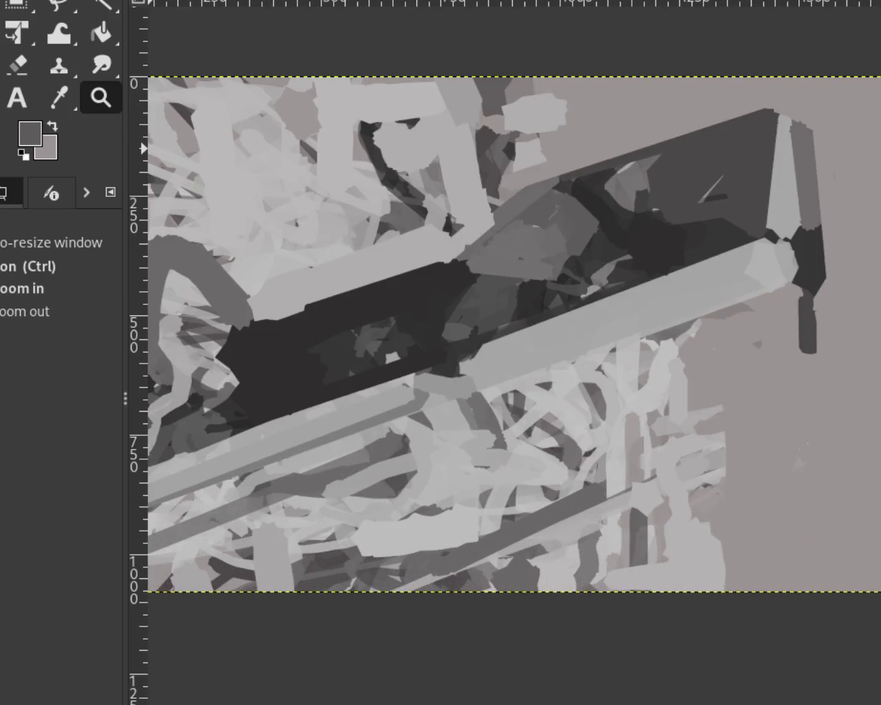
{"action": "key", "text": "p"}
{"action": "left_click", "coordinate": [617, 473], "text": "ctrl"}
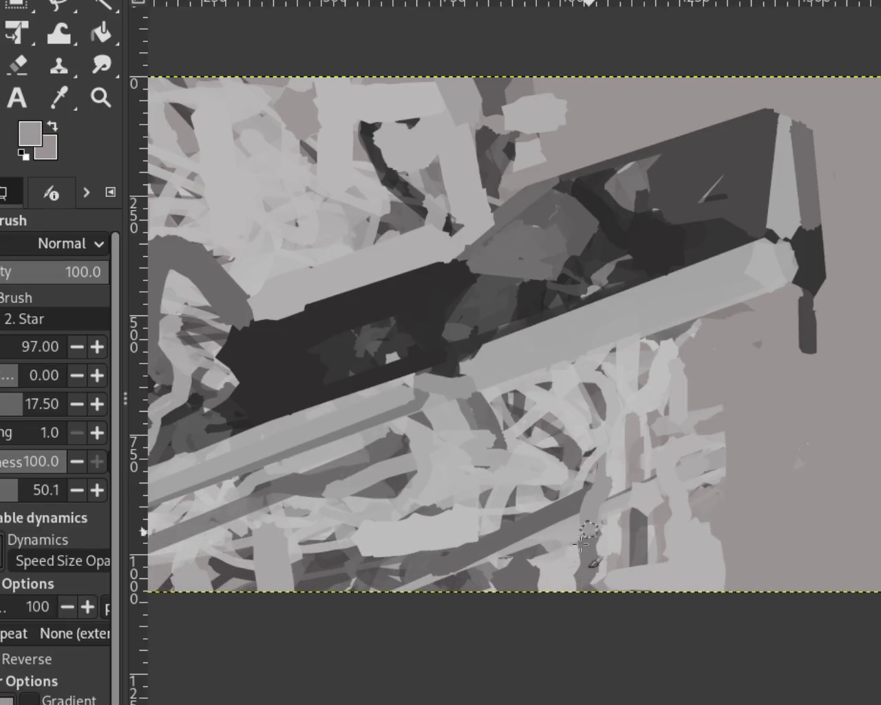
{"action": "left_click", "coordinate": [621, 456], "text": "ctrl"}
{"action": "left_click_drag", "start_coordinate": [621, 457], "coordinate": [604, 535]}
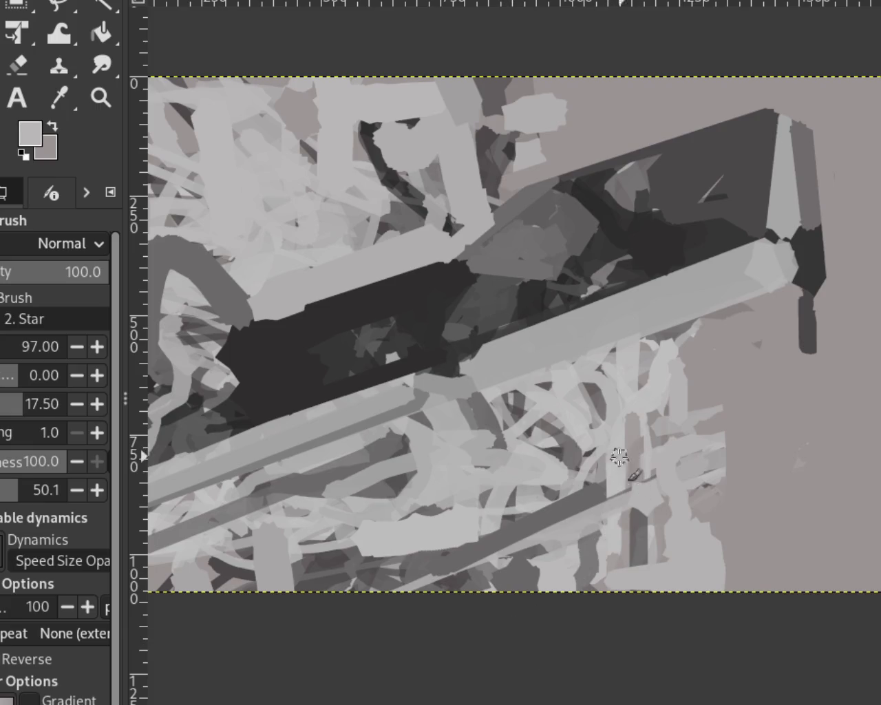
{"action": "key", "text": "ctrl+z"}
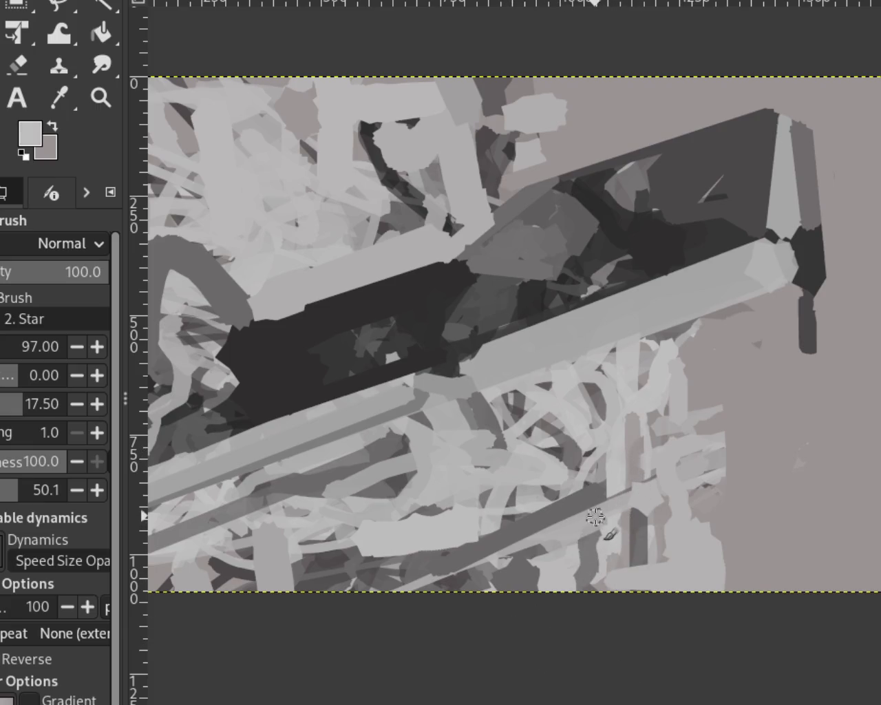
Step: Paint a light grey stroke over the dark diagonal band among the lower tangled strokes
{"action": "left_click", "coordinate": [596, 516], "text": "ctrl"}
{"action": "left_click_drag", "start_coordinate": [596, 515], "coordinate": [502, 509]}
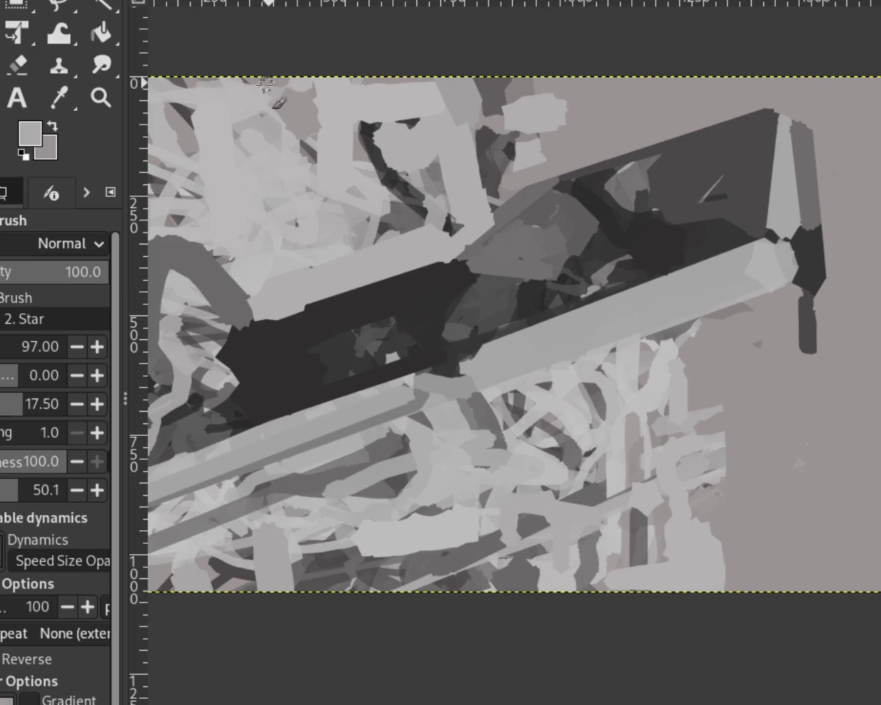
{"action": "left_click", "coordinate": [100, 97]}
{"action": "left_click", "coordinate": [704, 378], "text": "ctrl"}
{"action": "left_click", "coordinate": [543, 374]}
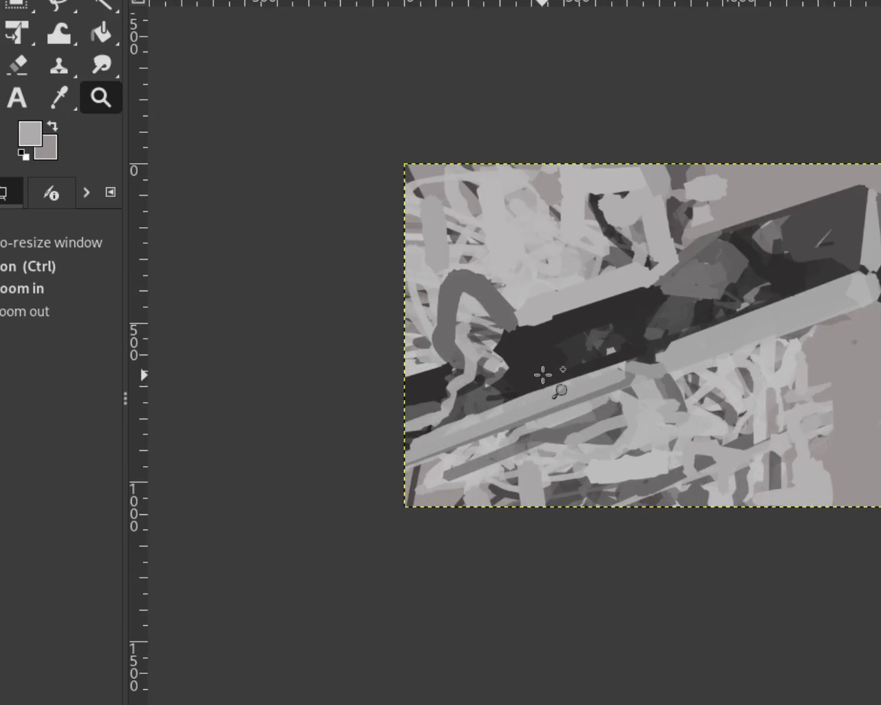
{"action": "left_click", "coordinate": [664, 373], "text": "ctrl"}
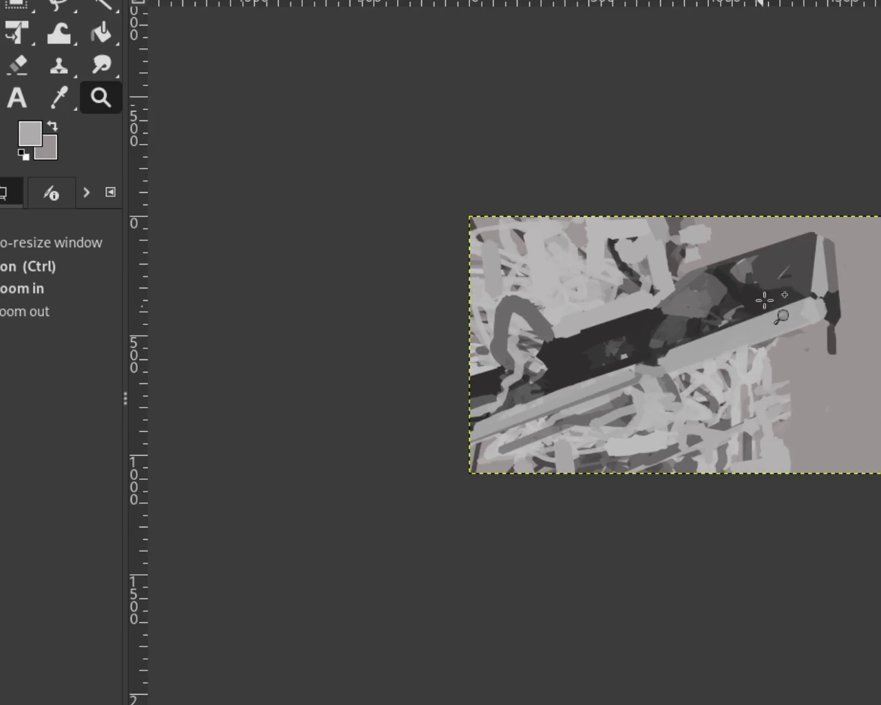
{"action": "left_click", "coordinate": [766, 296]}
{"action": "left_click", "coordinate": [589, 422], "text": "ctrl"}
{"action": "left_click", "coordinate": [461, 438], "text": "ctrl"}
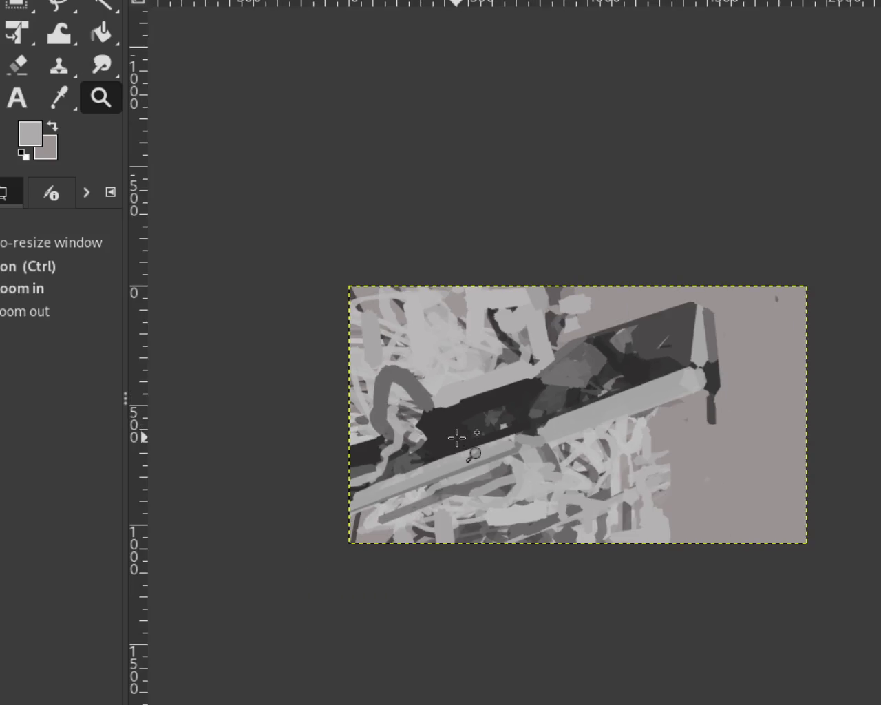
{"action": "left_click", "coordinate": [563, 351]}
{"action": "left_click", "coordinate": [729, 334], "text": "ctrl"}
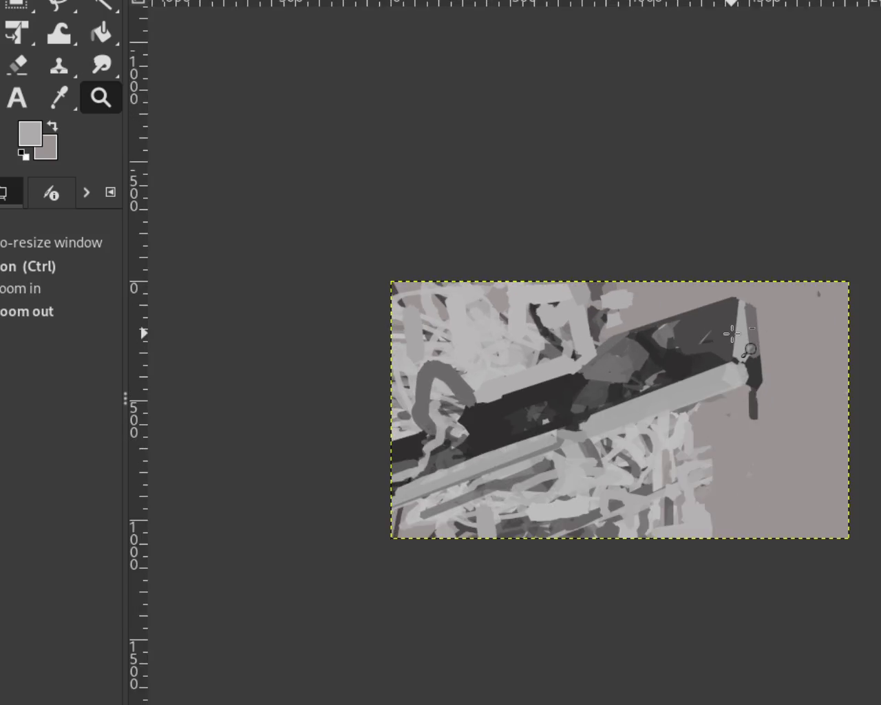
{"action": "left_click", "coordinate": [731, 335]}
{"action": "left_click", "coordinate": [727, 338], "text": "ctrl"}
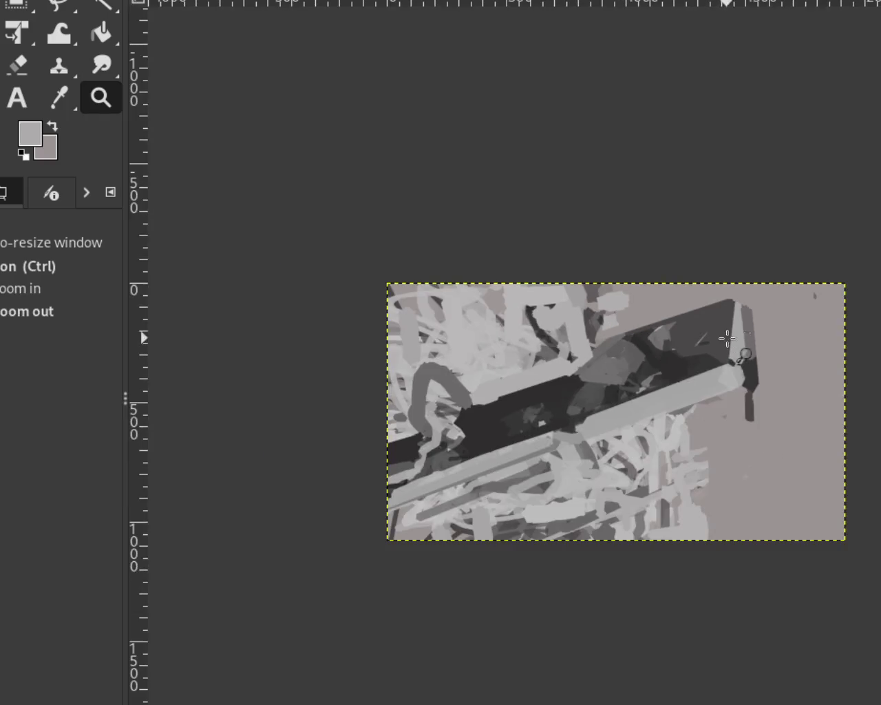
{"action": "left_click", "coordinate": [542, 418]}
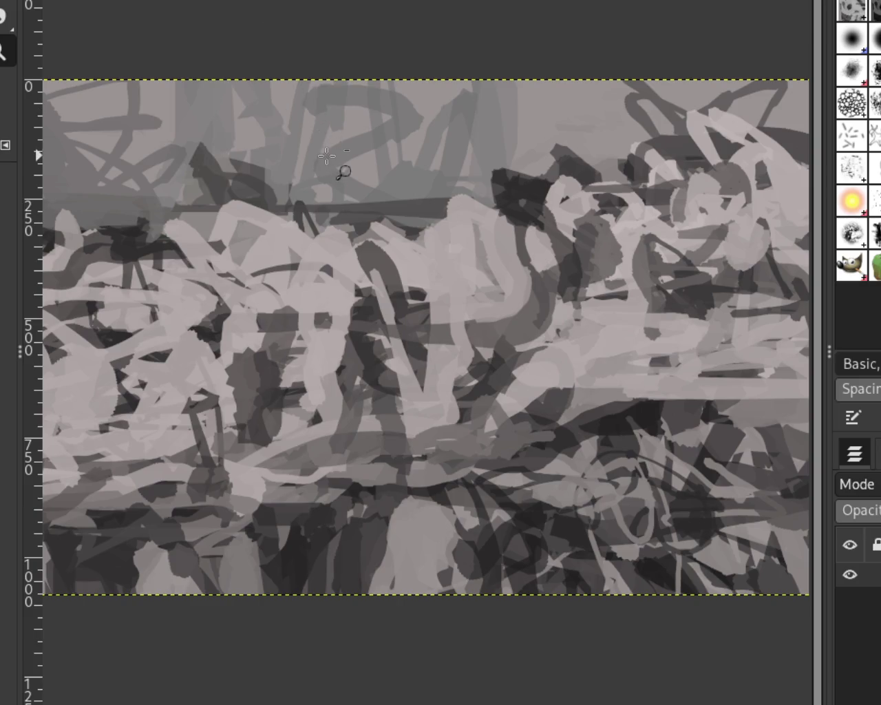
{"action": "left_click", "coordinate": [323, 164], "text": "ctrl"}
{"action": "left_click", "coordinate": [329, 162]}
{"action": "left_click", "coordinate": [454, 334], "text": "ctrl"}
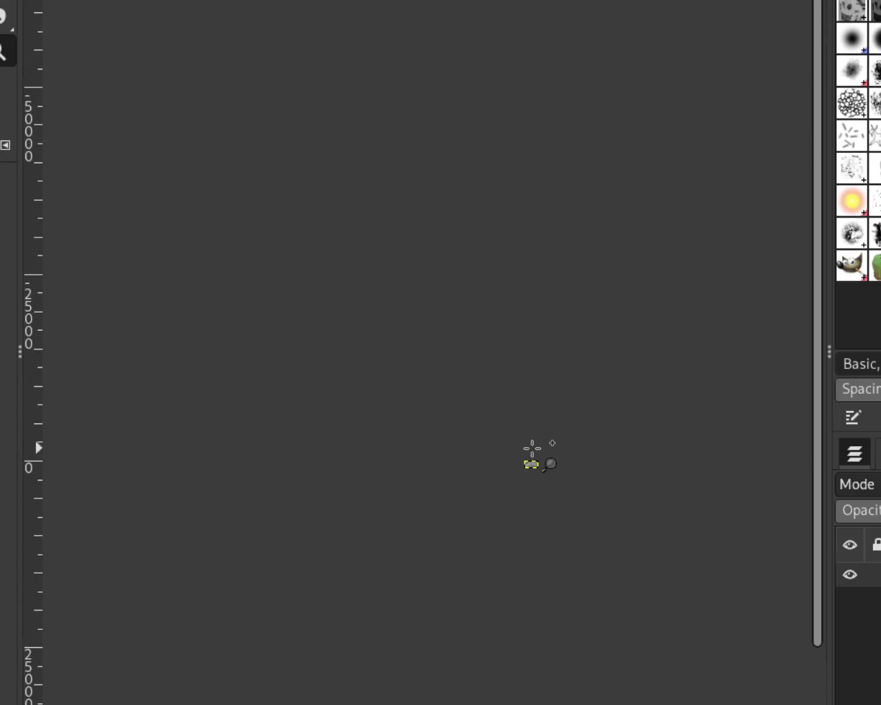
{"action": "left_click", "coordinate": [527, 469]}
{"action": "left_click", "coordinate": [527, 466]}
{"action": "left_click", "coordinate": [528, 465]}
{"action": "left_click", "coordinate": [527, 465]}
{"action": "left_click", "coordinate": [527, 458], "text": "ctrl"}
{"action": "left_click", "coordinate": [527, 458]}
{"action": "left_click", "coordinate": [531, 413]}
{"action": "scroll", "coordinate": [523, 241], "scroll_direction": "up", "scroll_amount": 2}
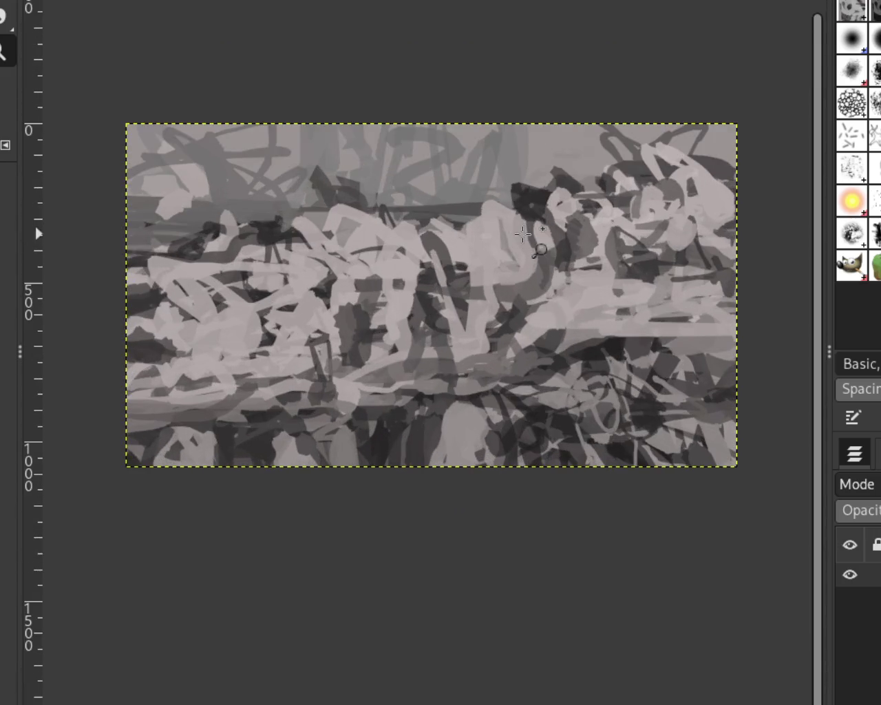
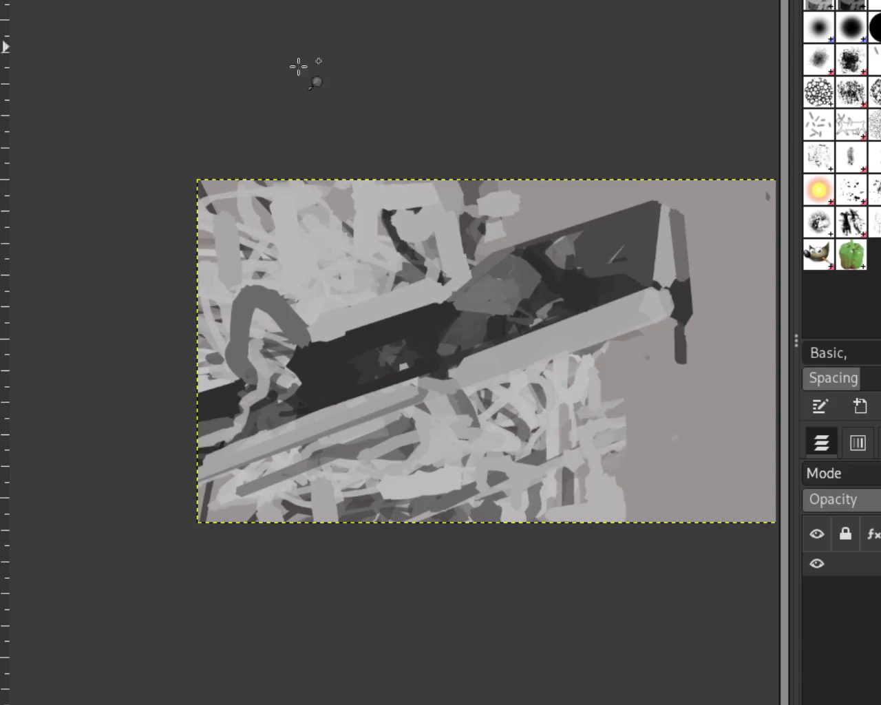
Step: Zoom in with the Zoom tool until the dark band's left end fills the canvas
{"action": "left_click", "coordinate": [287, 177], "text": "ctrl"}
{"action": "double_click", "coordinate": [288, 178]}
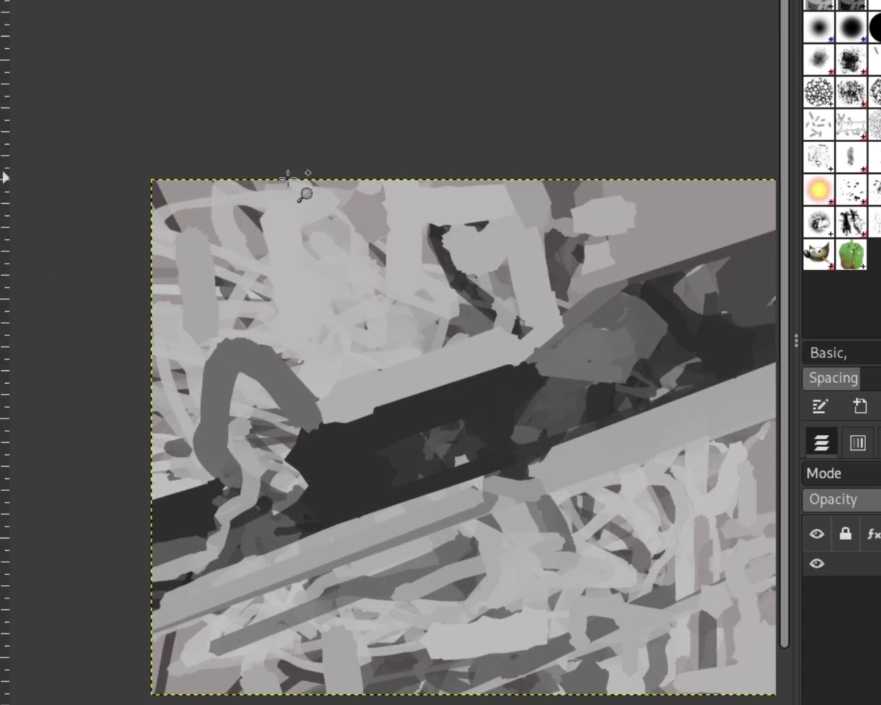
{"action": "left_click", "coordinate": [229, 188], "text": "ctrl"}
{"action": "left_click", "coordinate": [231, 189], "text": "ctrl"}
{"action": "double_click", "coordinate": [453, 200]}
{"action": "left_click", "coordinate": [271, 246], "text": "ctrl"}
{"action": "left_click", "coordinate": [276, 247]}
{"action": "left_click", "coordinate": [360, 245], "text": "ctrl"}
{"action": "left_click", "coordinate": [251, 267]}
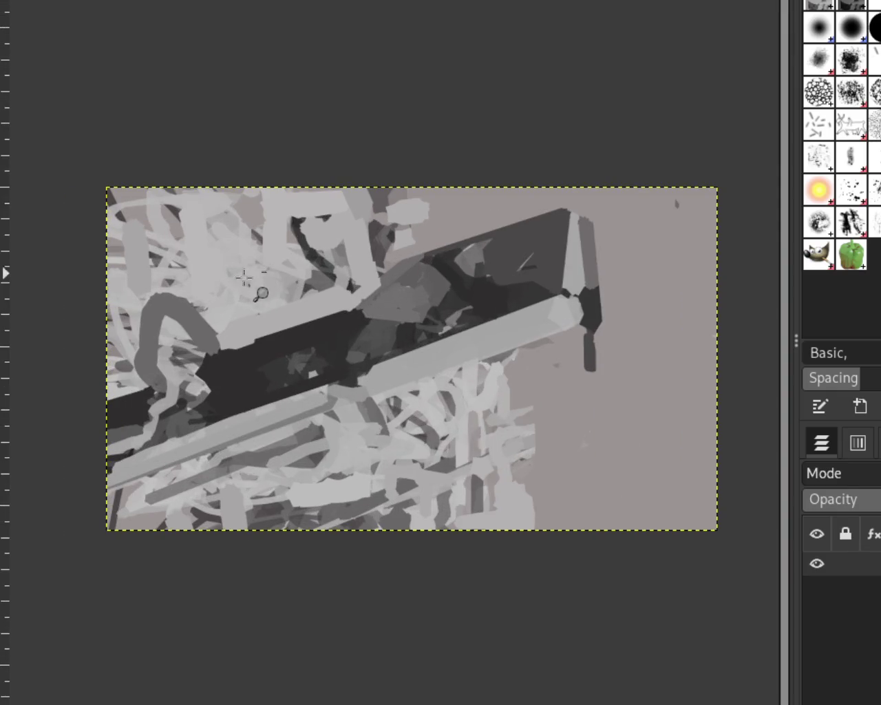
{"action": "left_click", "coordinate": [258, 324], "text": "ctrl"}
{"action": "double_click", "coordinate": [262, 325]}
{"action": "left_click", "coordinate": [262, 326], "text": "ctrl"}
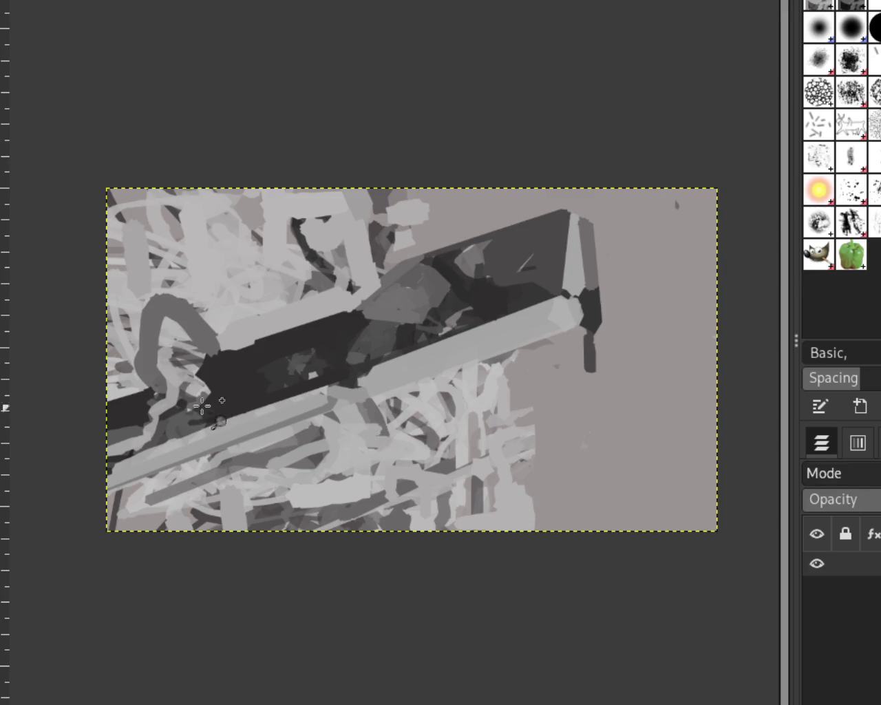
{"action": "left_click", "coordinate": [213, 372], "text": "ctrl"}
{"action": "left_click", "coordinate": [265, 384], "text": "ctrl"}
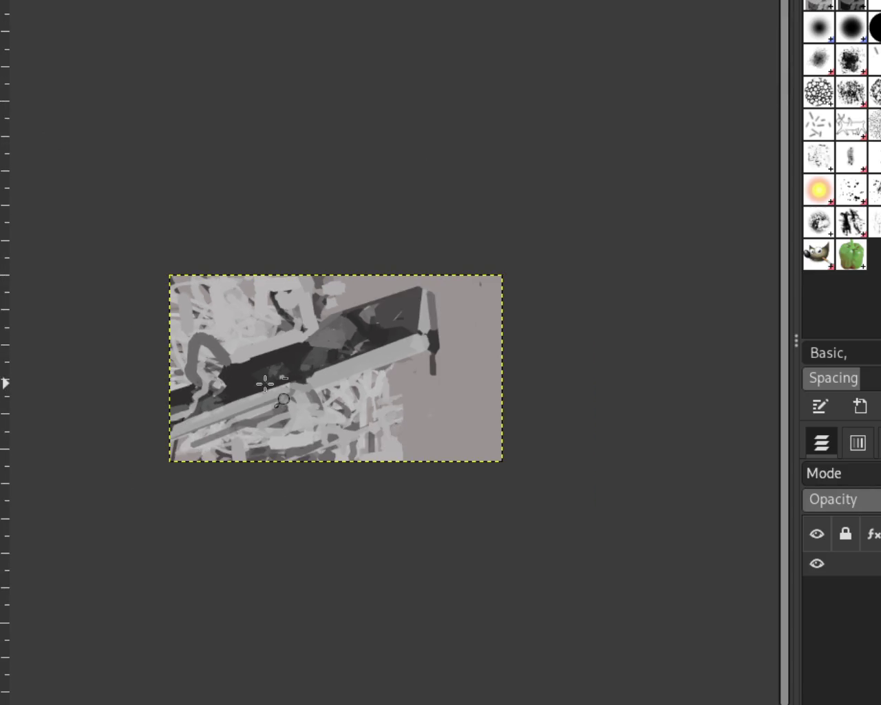
{"action": "left_click", "coordinate": [232, 388]}
{"action": "double_click", "coordinate": [228, 389]}
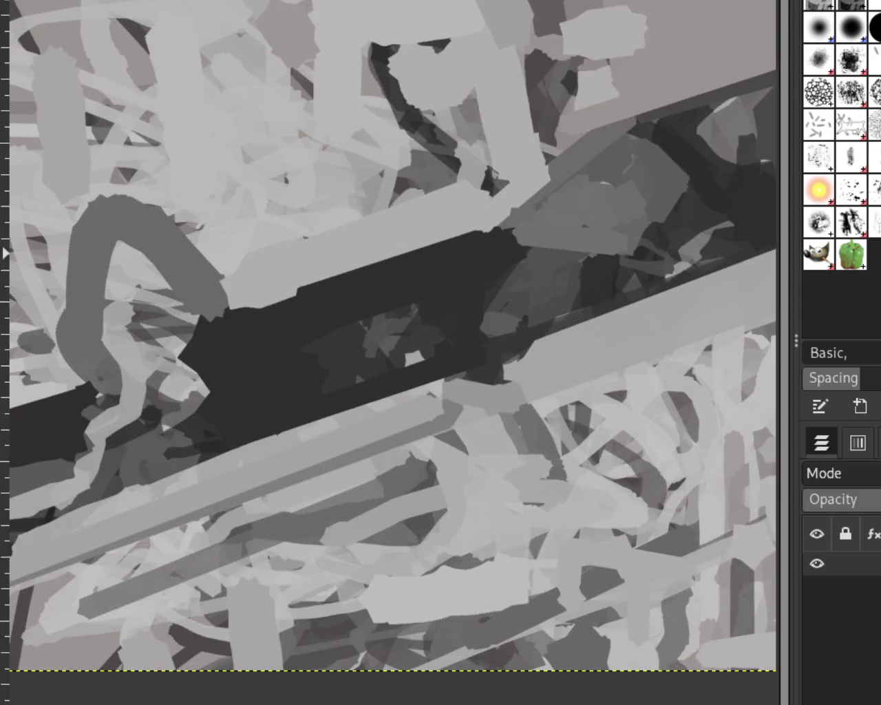
{"action": "left_click", "coordinate": [208, 329]}
{"action": "left_click", "coordinate": [212, 329]}
{"action": "left_click", "coordinate": [354, 294], "text": "shift"}
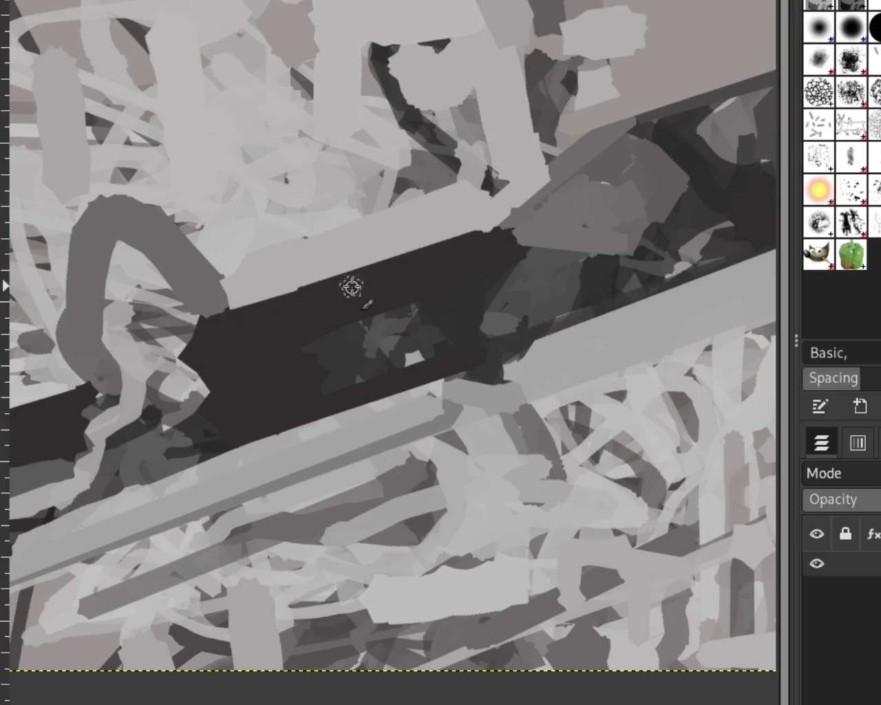
{"action": "key", "text": "ctrl+z"}
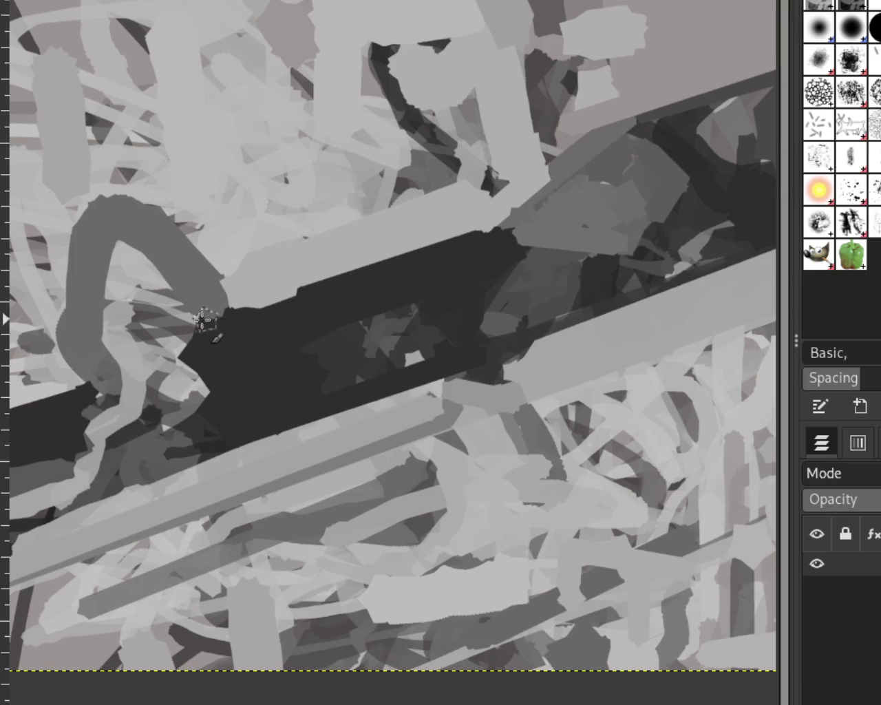
{"action": "left_click_drag", "start_coordinate": [227, 320], "coordinate": [177, 364]}
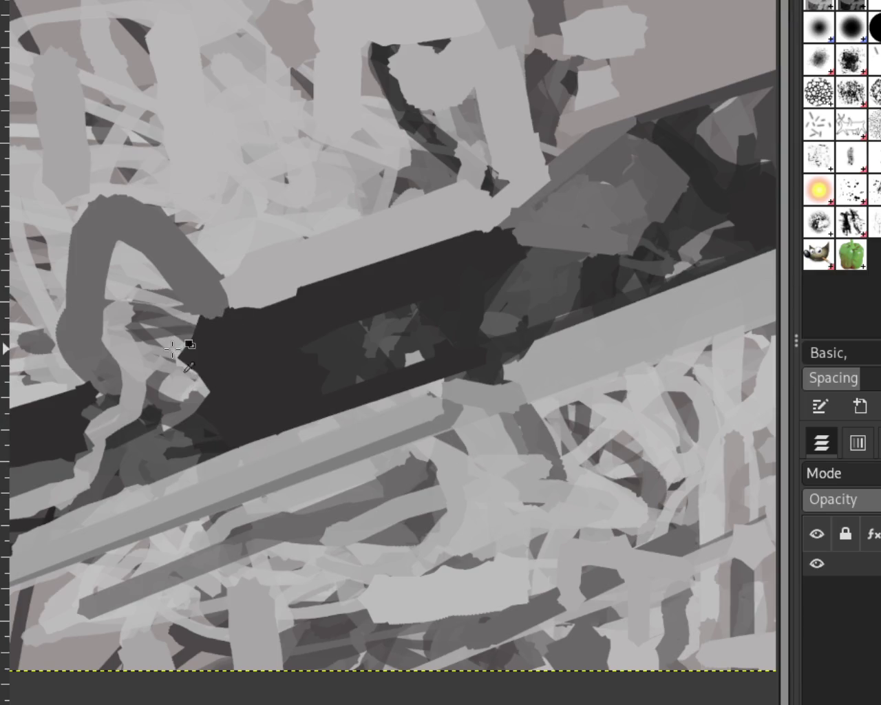
{"action": "left_click_drag", "start_coordinate": [186, 331], "coordinate": [177, 364]}
{"action": "key", "text": "ctrl+z"}
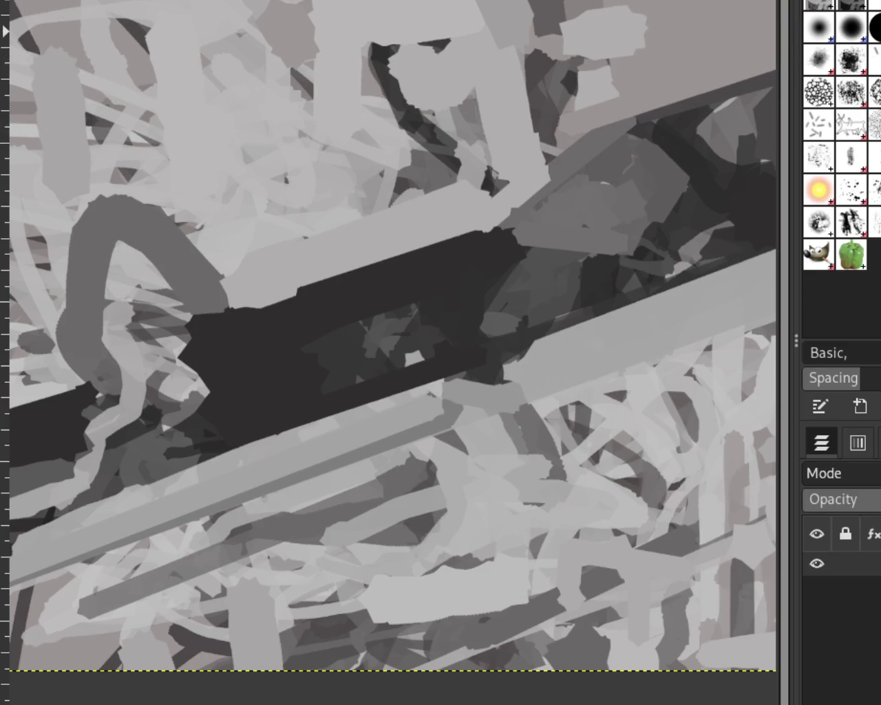
Step: Ctrl+scroll over the canvas to zoom out until the full beam painting shows
{"action": "scroll", "coordinate": [262, 144], "scroll_direction": "down", "scroll_amount": 1}
{"action": "scroll", "coordinate": [262, 145], "scroll_direction": "down", "scroll_amount": 1}
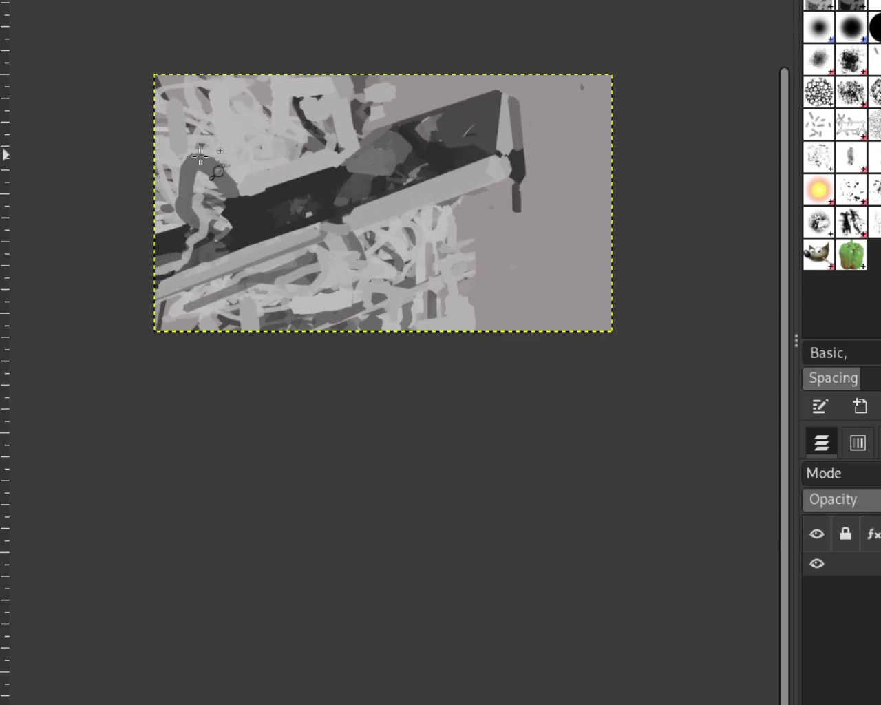
{"action": "scroll", "coordinate": [218, 172], "scroll_direction": "up", "scroll_amount": 2}
{"action": "scroll", "coordinate": [207, 174], "scroll_direction": "down", "scroll_amount": 1}
{"action": "scroll", "coordinate": [208, 174], "scroll_direction": "down", "scroll_amount": 1}
{"action": "scroll", "coordinate": [210, 283], "scroll_direction": "up", "scroll_amount": 2}
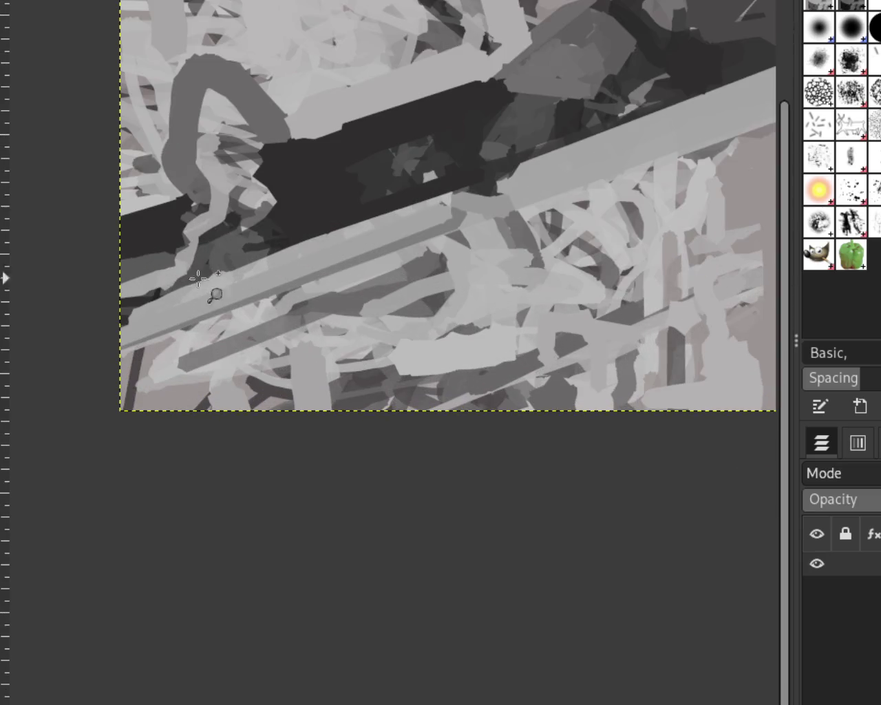
{"action": "scroll", "coordinate": [348, 231], "scroll_direction": "down", "scroll_amount": 1}
{"action": "scroll", "coordinate": [271, 274], "scroll_direction": "down", "scroll_amount": 1}
{"action": "scroll", "coordinate": [365, 200], "scroll_direction": "up", "scroll_amount": 1}
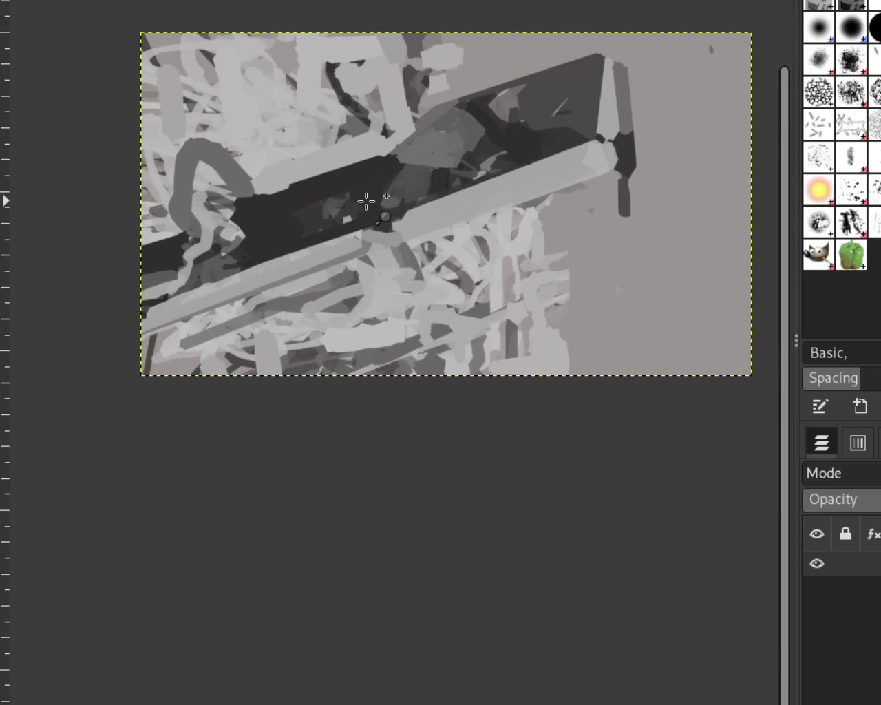
{"action": "scroll", "coordinate": [541, 144], "scroll_direction": "up", "scroll_amount": 1}
{"action": "scroll", "coordinate": [555, 151], "scroll_direction": "down", "scroll_amount": 2}
{"action": "scroll", "coordinate": [487, 90], "scroll_direction": "up", "scroll_amount": 1}
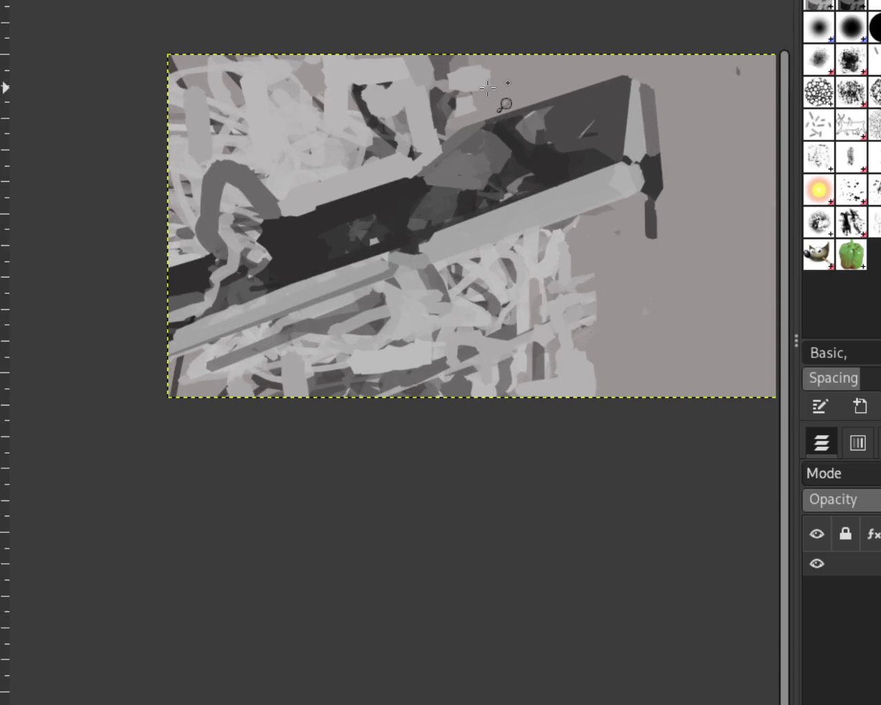
{"action": "scroll", "coordinate": [446, 92], "scroll_direction": "down", "scroll_amount": 1}
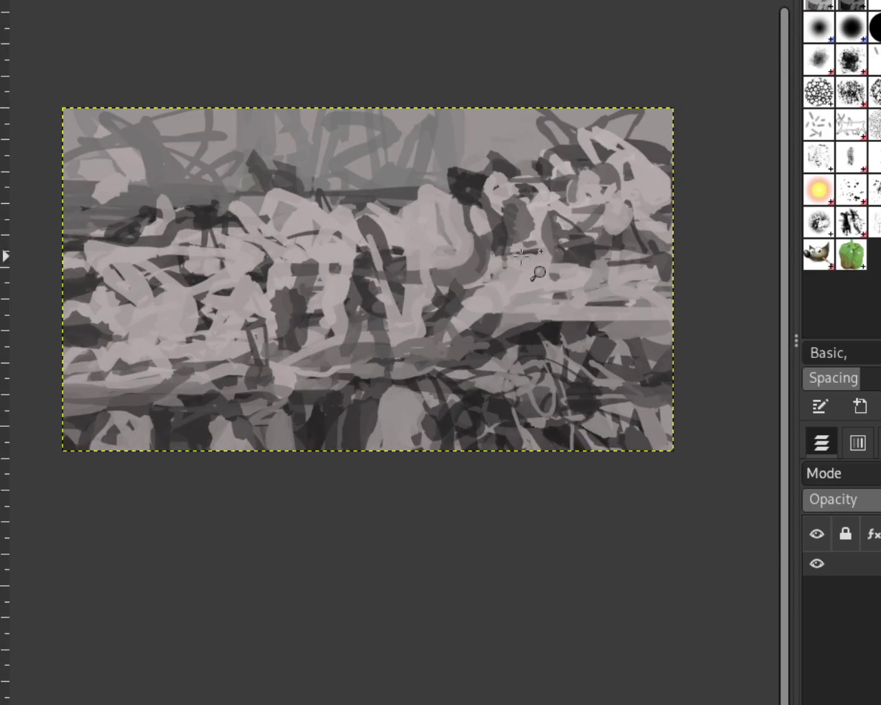
{"action": "scroll", "coordinate": [448, 282], "scroll_direction": "down", "scroll_amount": 1}
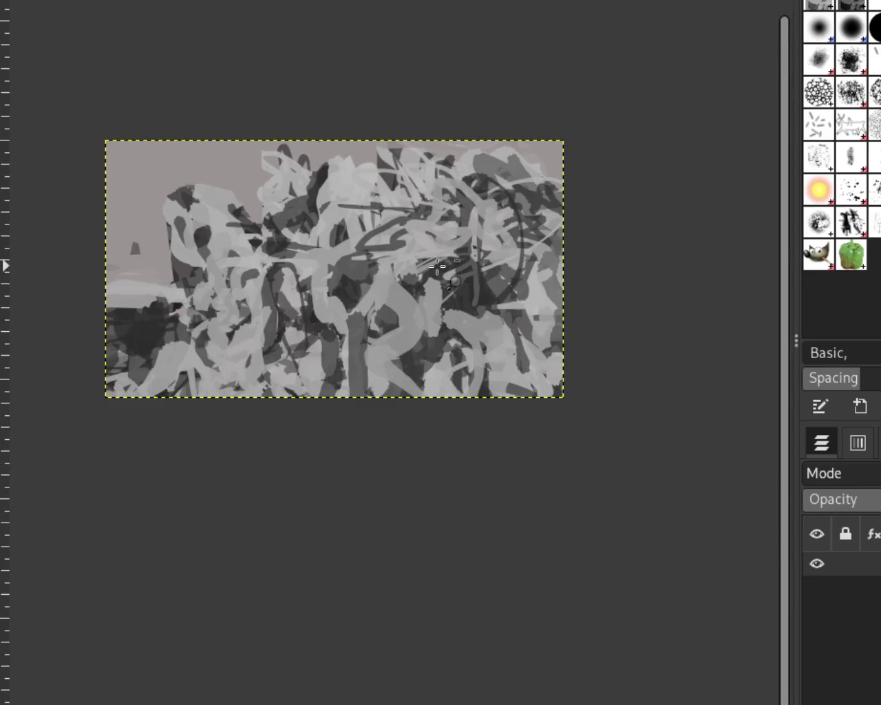
{"action": "scroll", "coordinate": [316, 296], "scroll_direction": "up", "scroll_amount": 1}
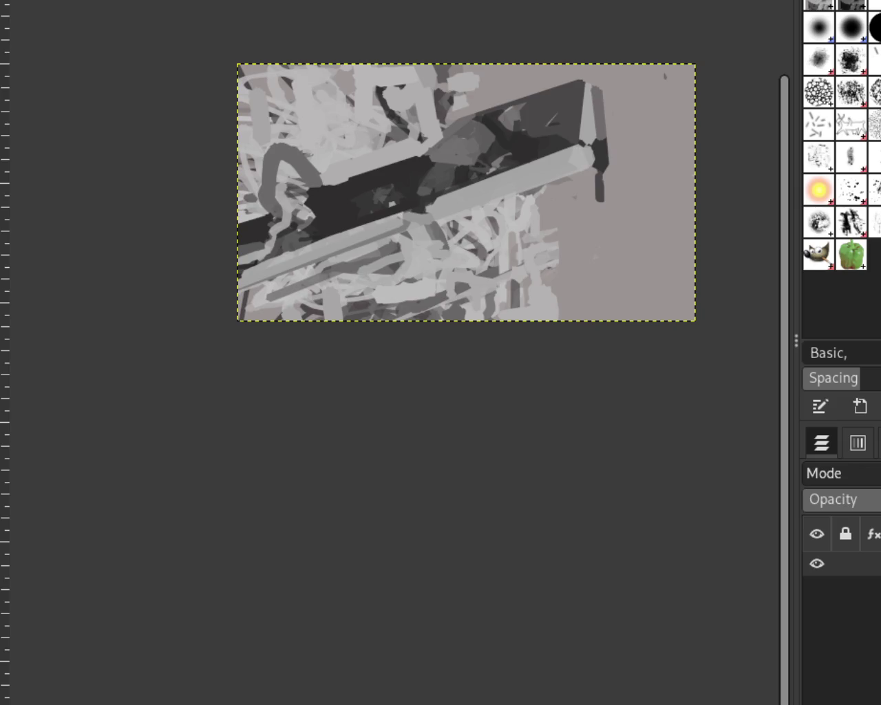
{"action": "scroll", "coordinate": [493, 111], "scroll_direction": "down", "scroll_amount": 1}
{"action": "scroll", "coordinate": [492, 111], "scroll_direction": "down", "scroll_amount": 1}
{"action": "scroll", "coordinate": [493, 112], "scroll_direction": "down", "scroll_amount": 1}
{"action": "scroll", "coordinate": [534, 94], "scroll_direction": "up", "scroll_amount": 3}
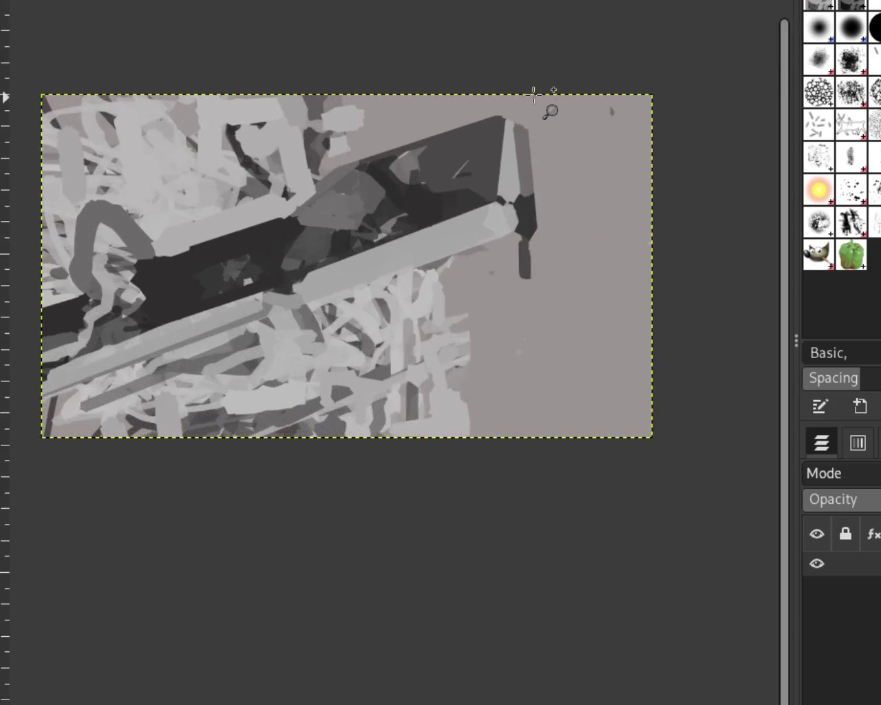
{"action": "scroll", "coordinate": [534, 98], "scroll_direction": "up", "scroll_amount": 1}
{"action": "scroll", "coordinate": [571, 100], "scroll_direction": "down", "scroll_amount": 2}
{"action": "scroll", "coordinate": [433, 134], "scroll_direction": "up", "scroll_amount": 1}
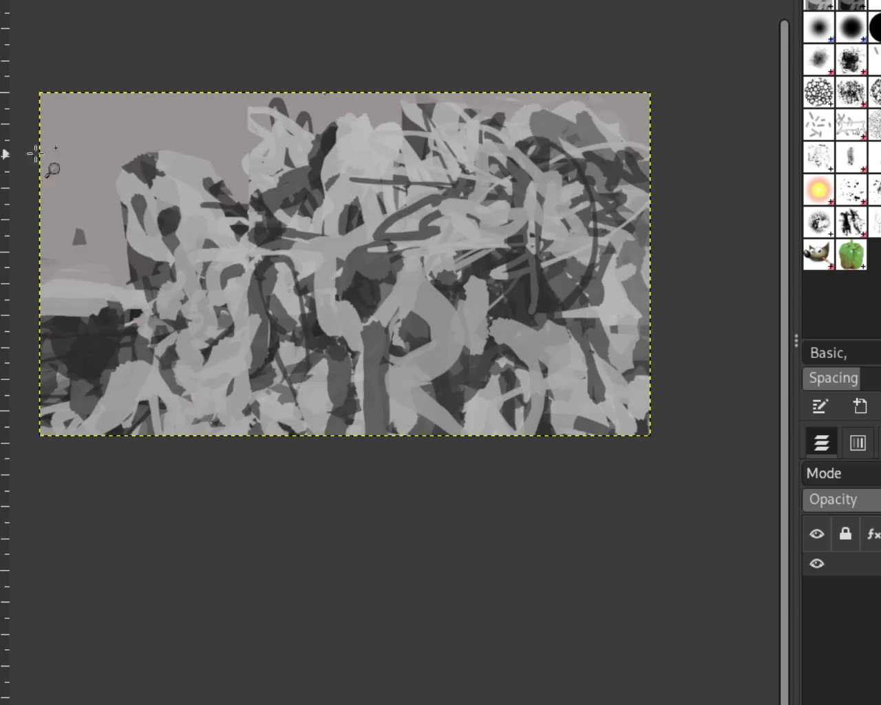
Step: Zoom out on the tangled gray-stroke painting with the pale background
{"action": "left_click", "coordinate": [496, 258], "text": "ctrl"}
{"action": "left_click_drag", "start_coordinate": [484, 249], "coordinate": [528, 326]}
{"action": "left_click", "coordinate": [445, 281], "text": "ctrl"}
{"action": "left_click", "coordinate": [446, 284]}
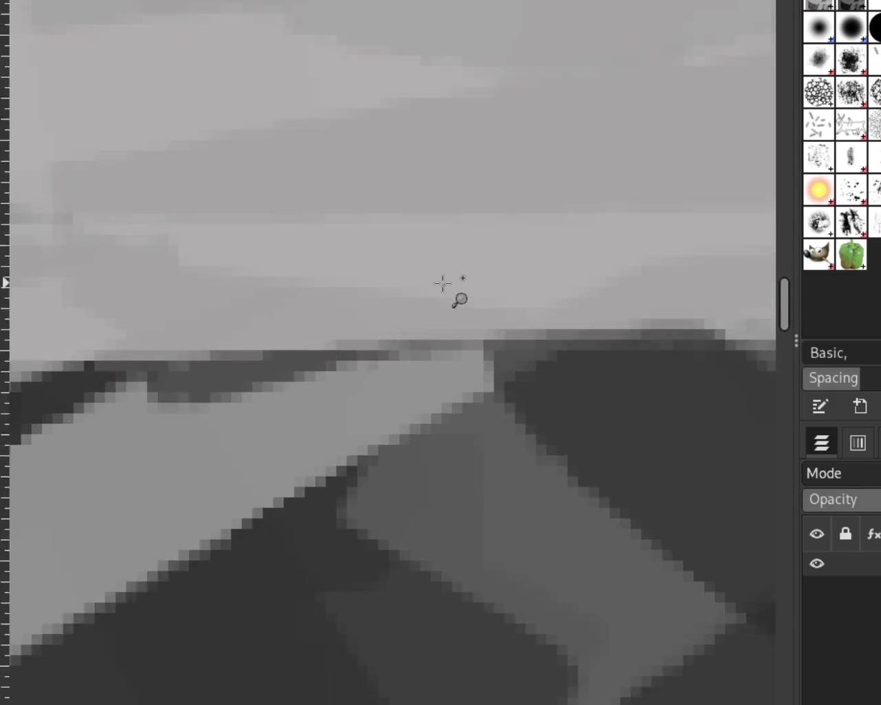
{"action": "left_click", "coordinate": [443, 283], "text": "ctrl"}
{"action": "left_click", "coordinate": [443, 283], "text": "ctrl"}
{"action": "left_click", "coordinate": [443, 283], "text": "ctrl"}
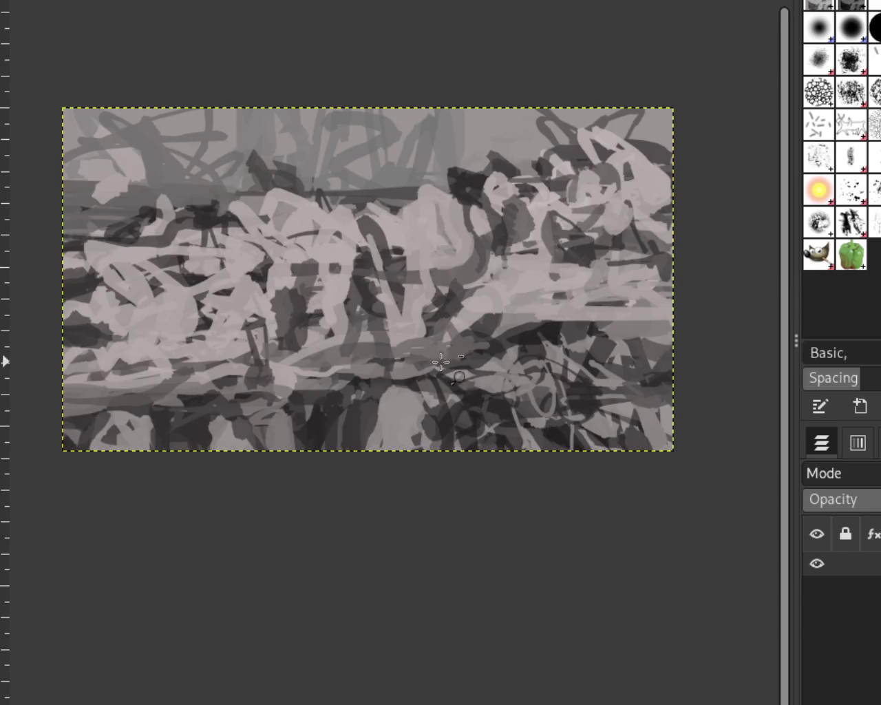
{"action": "left_click", "coordinate": [458, 378], "text": "ctrl"}
{"action": "left_click", "coordinate": [336, 382]}
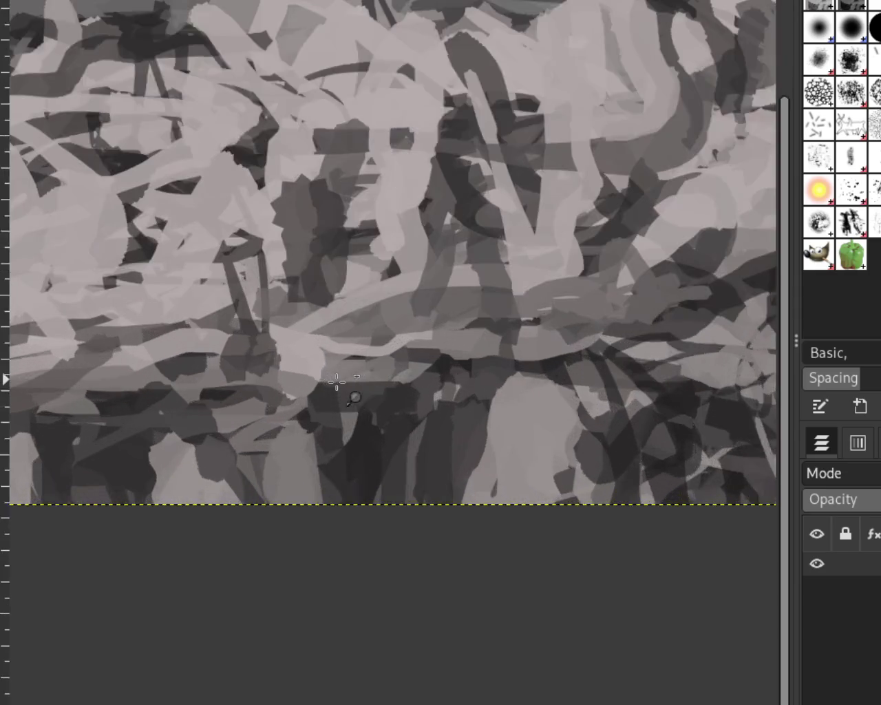
{"action": "left_click", "coordinate": [337, 382], "text": "ctrl"}
{"action": "left_click", "coordinate": [599, 234], "text": "ctrl"}
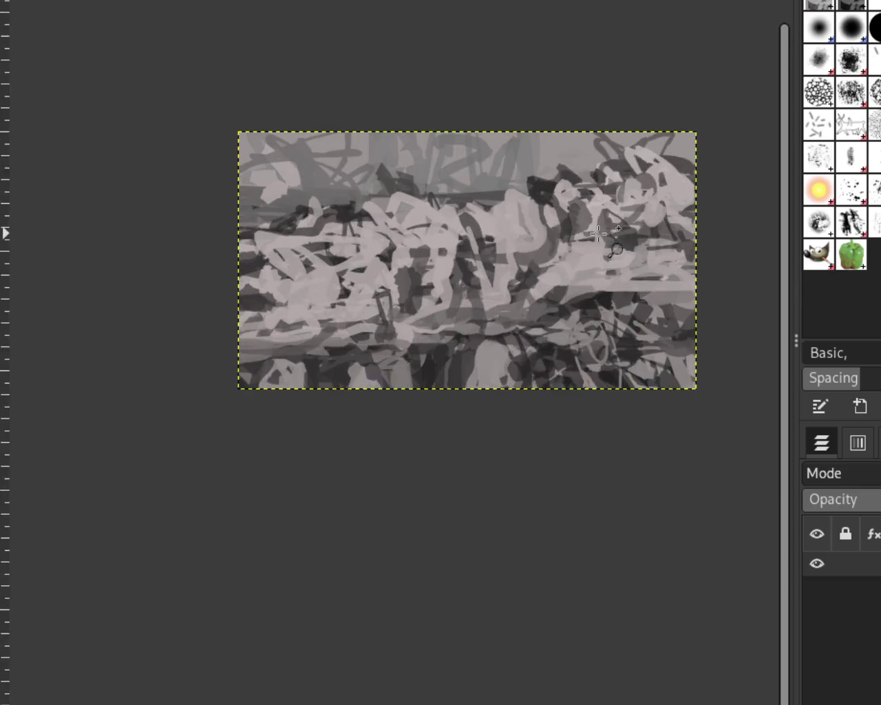
{"action": "left_click", "coordinate": [598, 234]}
{"action": "left_click", "coordinate": [530, 282], "text": "ctrl"}
{"action": "left_click", "coordinate": [544, 289]}
{"action": "left_click", "coordinate": [484, 273], "text": "ctrl"}
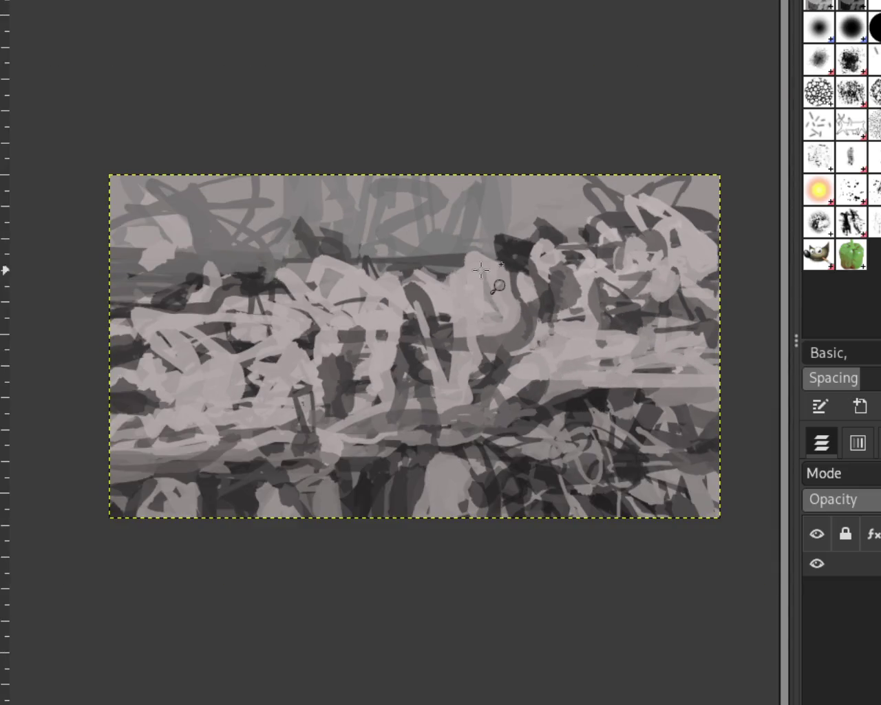
{"action": "left_click", "coordinate": [466, 375]}
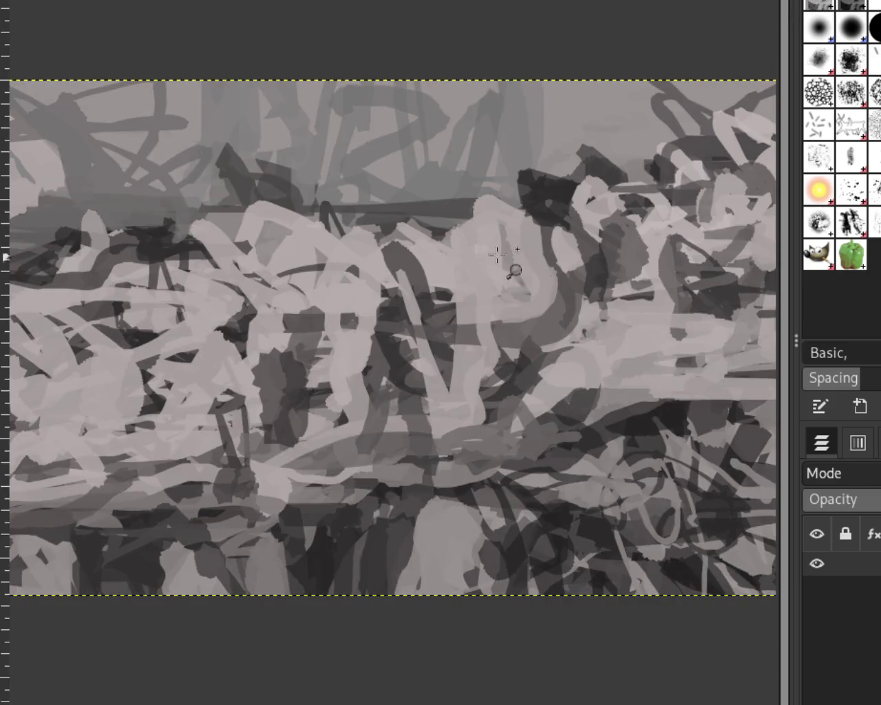
Step: Fit the scribble painting in view, switch to the bird-head image, and paint a dark tapered beak line
{"action": "left_click", "coordinate": [339, 262], "text": "ctrl"}
{"action": "left_click", "coordinate": [339, 262]}
{"action": "left_click", "coordinate": [340, 262], "text": "ctrl"}
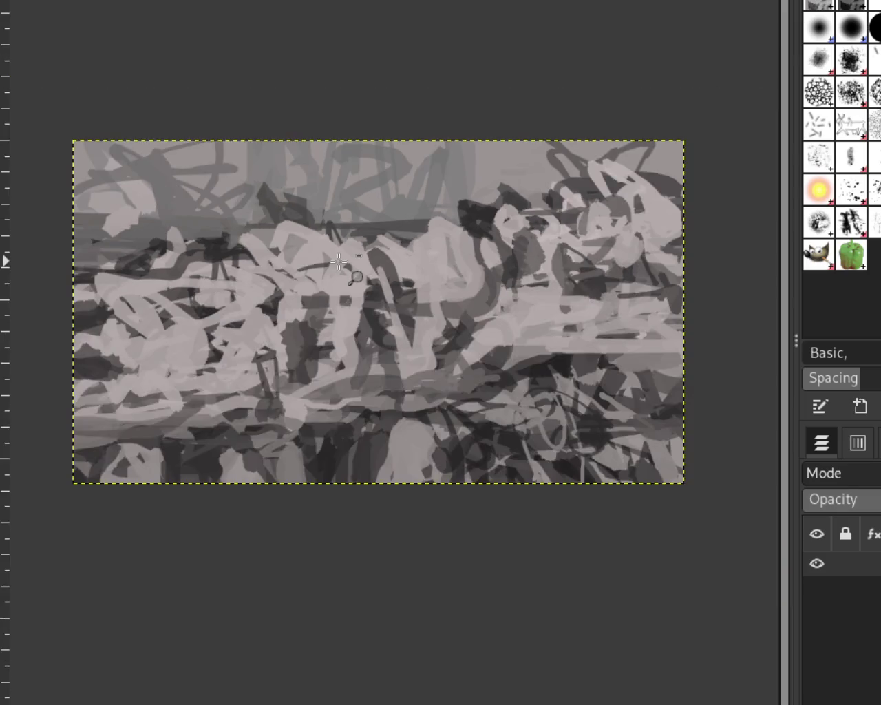
{"action": "left_click", "coordinate": [339, 262], "text": "ctrl"}
{"action": "double_click", "coordinate": [344, 226]}
{"action": "left_click", "coordinate": [344, 227], "text": "ctrl"}
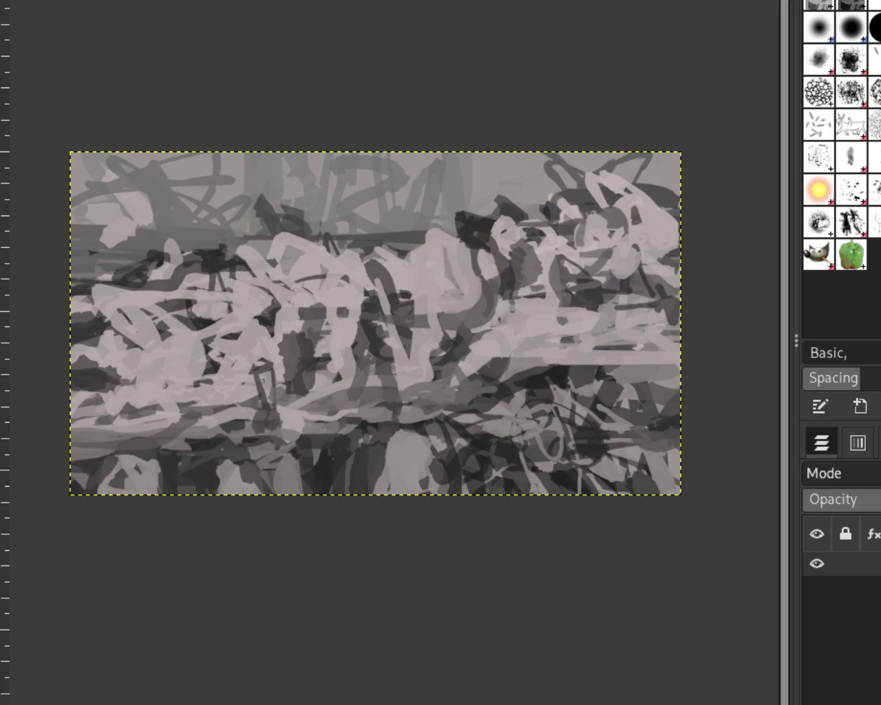
{"action": "key", "text": "ctrl+Page_Down"}
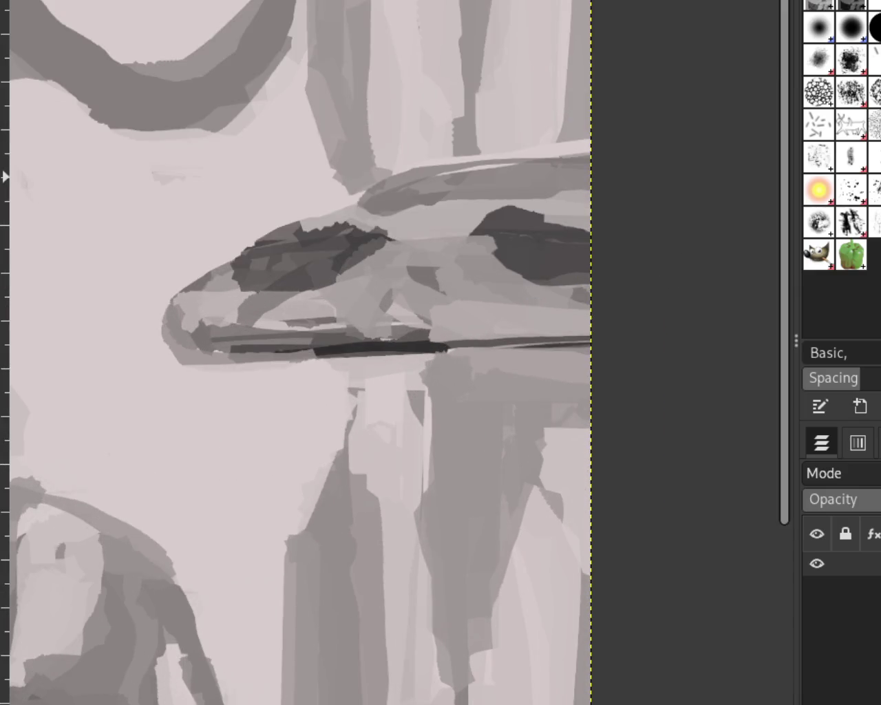
{"action": "left_click_drag", "start_coordinate": [182, 348], "coordinate": [591, 341]}
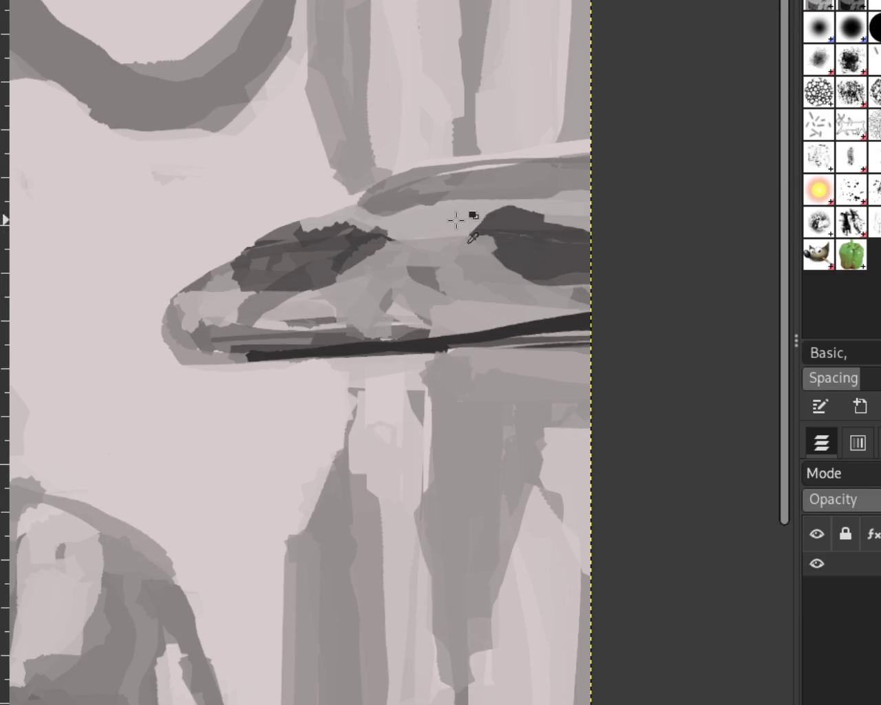
Step: Repaint the dark patch on the upper head several times, undoing each unsatisfying variant
{"action": "key", "text": "ctrl+z"}
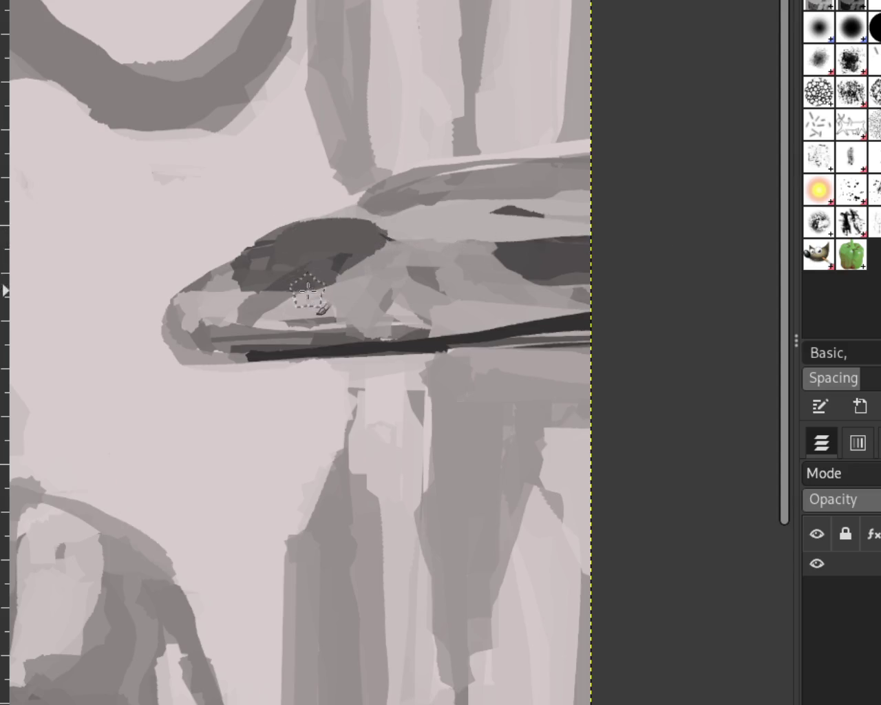
{"action": "left_click_drag", "start_coordinate": [373, 232], "coordinate": [296, 237]}
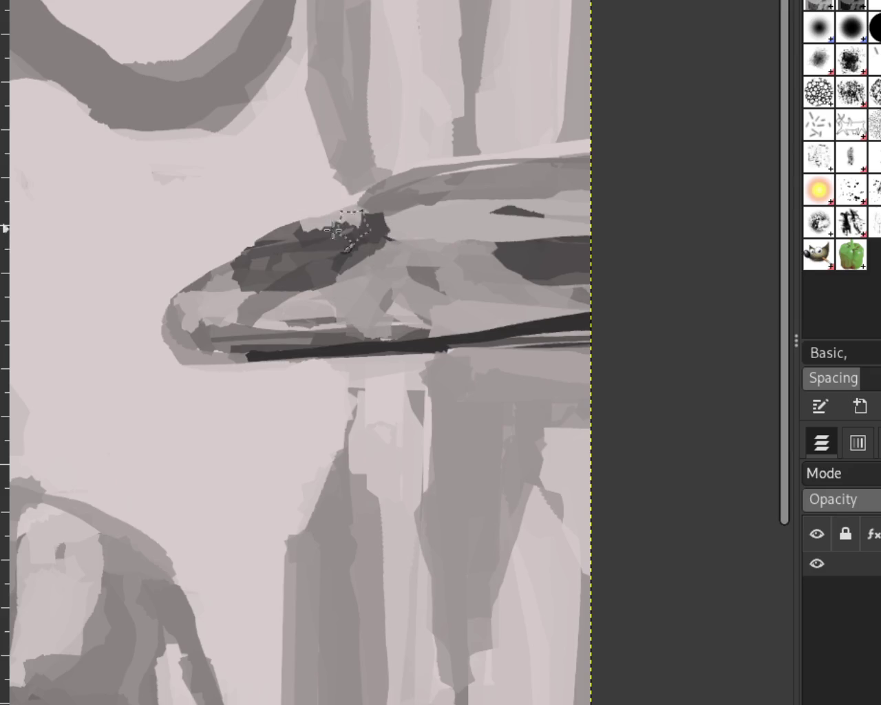
{"action": "key", "text": "ctrl+z"}
{"action": "left_click_drag", "start_coordinate": [388, 231], "coordinate": [289, 265]}
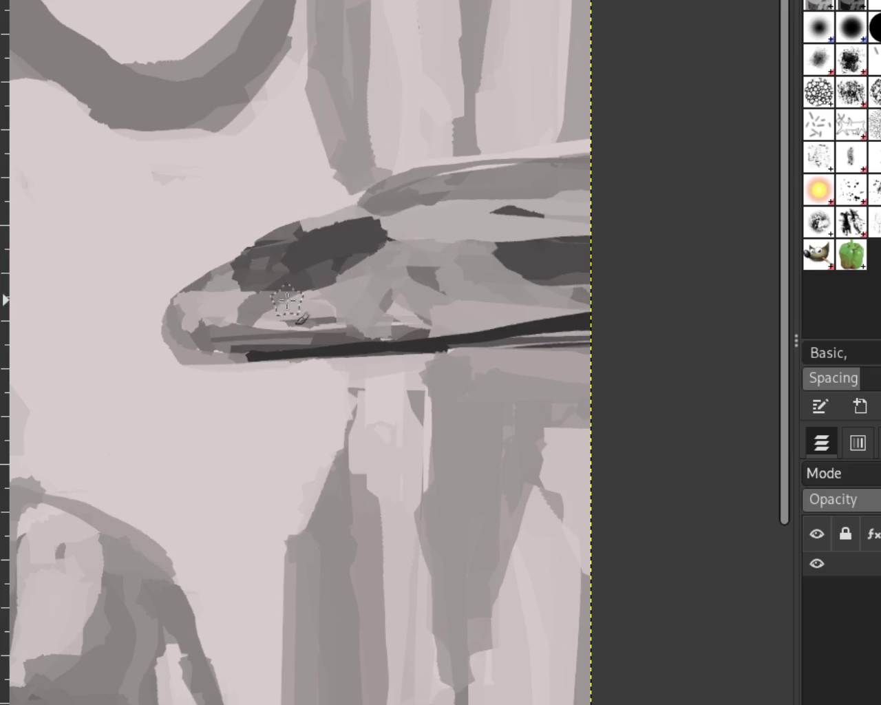
{"action": "key", "text": "ctrl+z"}
{"action": "left_click_drag", "start_coordinate": [392, 238], "coordinate": [317, 260]}
{"action": "key", "text": "ctrl+z"}
{"action": "left_click_drag", "start_coordinate": [363, 240], "coordinate": [334, 283]}
{"action": "key", "text": "ctrl+z"}
{"action": "left_click_drag", "start_coordinate": [376, 236], "coordinate": [321, 271]}
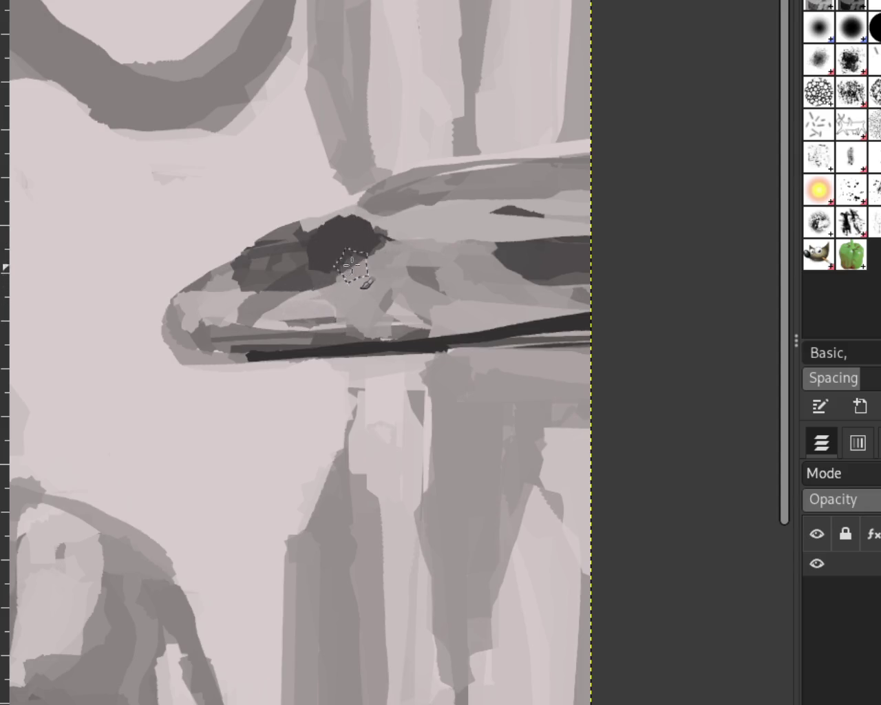
{"action": "key", "text": "ctrl+z"}
{"action": "left_click_drag", "start_coordinate": [386, 234], "coordinate": [275, 262]}
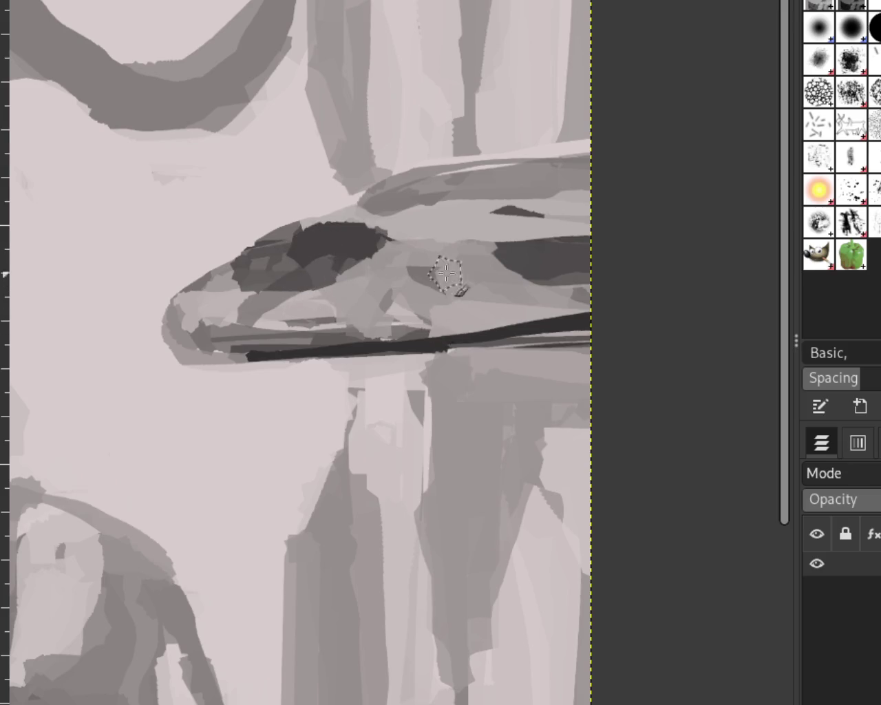
Step: Step through undo/redo to compare head-tip versions, settling on the rounded lighter tip
{"action": "key", "text": "ctrl+z"}
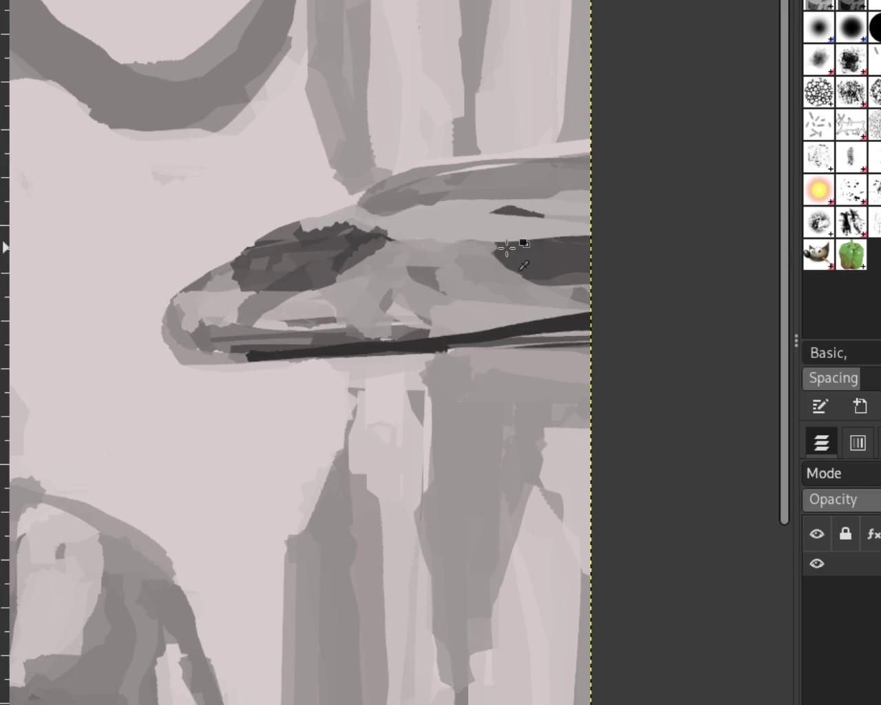
{"action": "key", "text": "ctrl+z"}
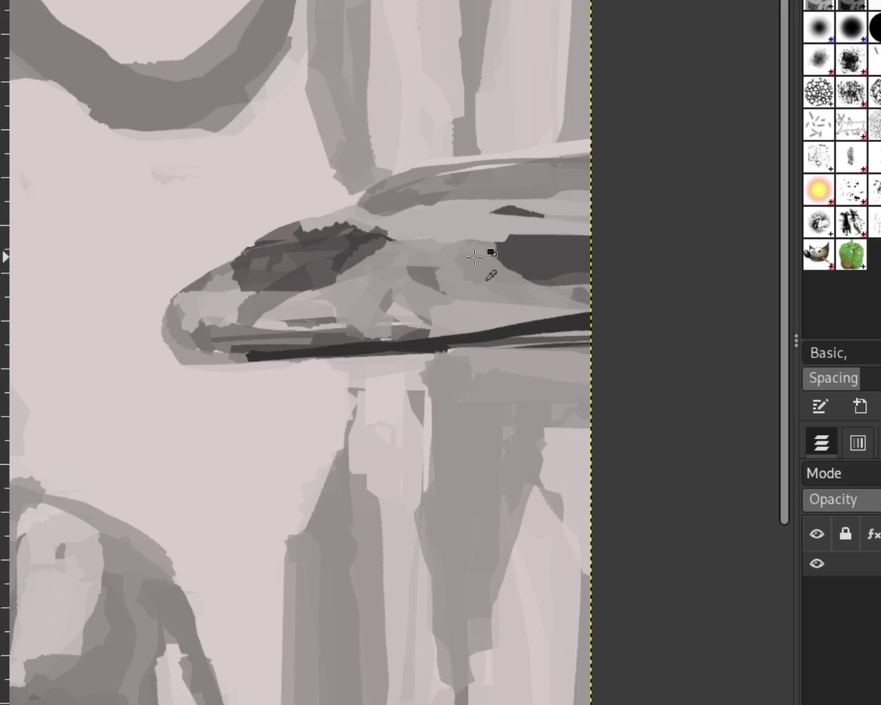
{"action": "key", "text": "ctrl+z"}
{"action": "key", "text": "ctrl+y"}
{"action": "key", "text": "ctrl+z"}
{"action": "key", "text": "ctrl+y"}
{"action": "key", "text": "ctrl+y"}
{"action": "key", "text": "ctrl+y"}
{"action": "key", "text": "ctrl+z"}
{"action": "key", "text": "ctrl+z"}
{"action": "key", "text": "ctrl+y"}
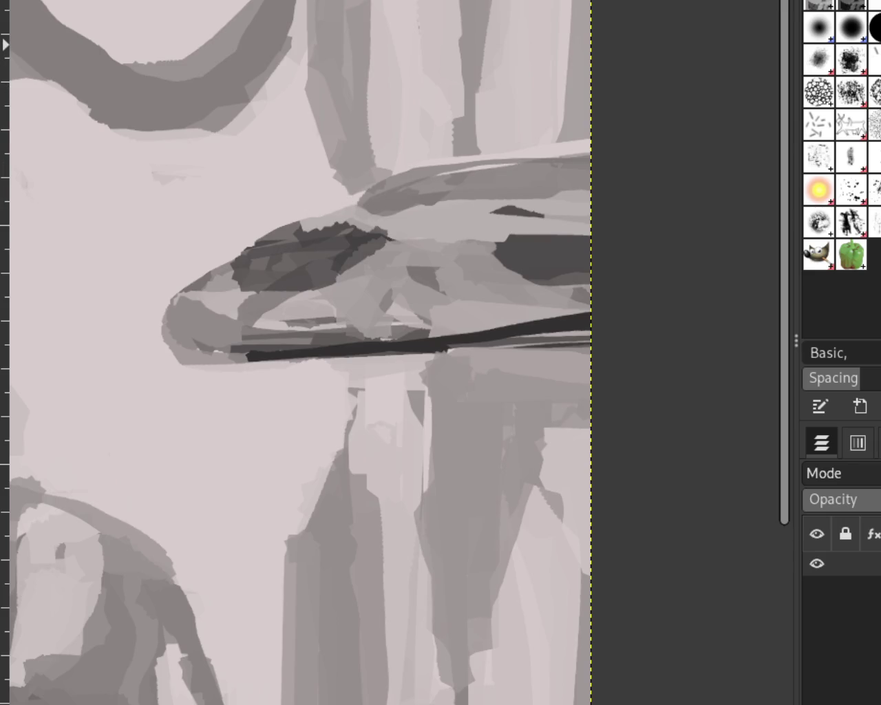
Step: Lay lighter grey strokes along the top of the head, discarding the darker band
{"action": "left_click_drag", "start_coordinate": [275, 190], "coordinate": [585, 184]}
{"action": "key", "text": "ctrl+z"}
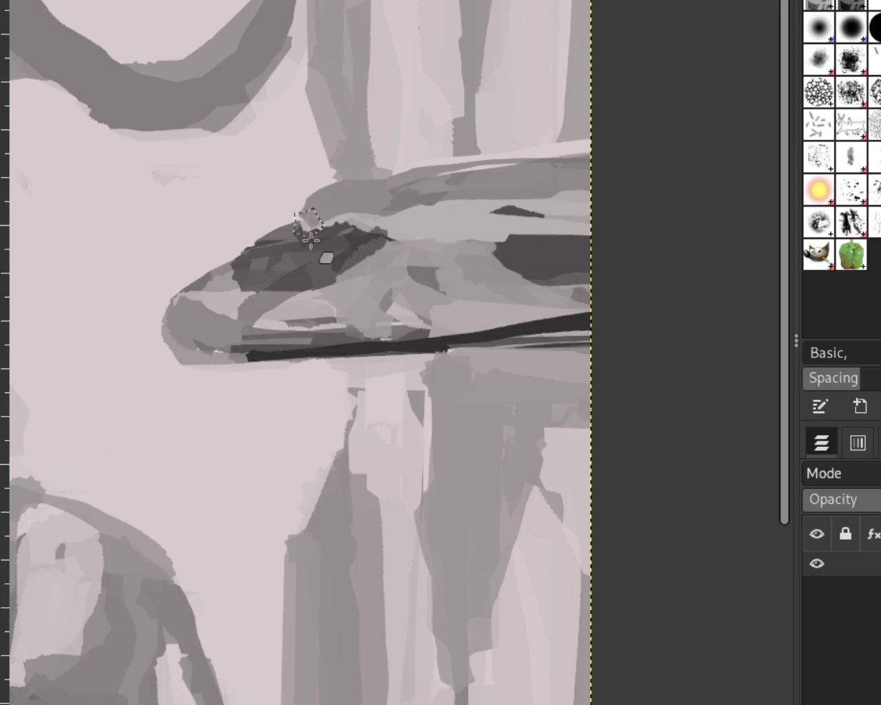
{"action": "left_click_drag", "start_coordinate": [409, 220], "coordinate": [723, 192]}
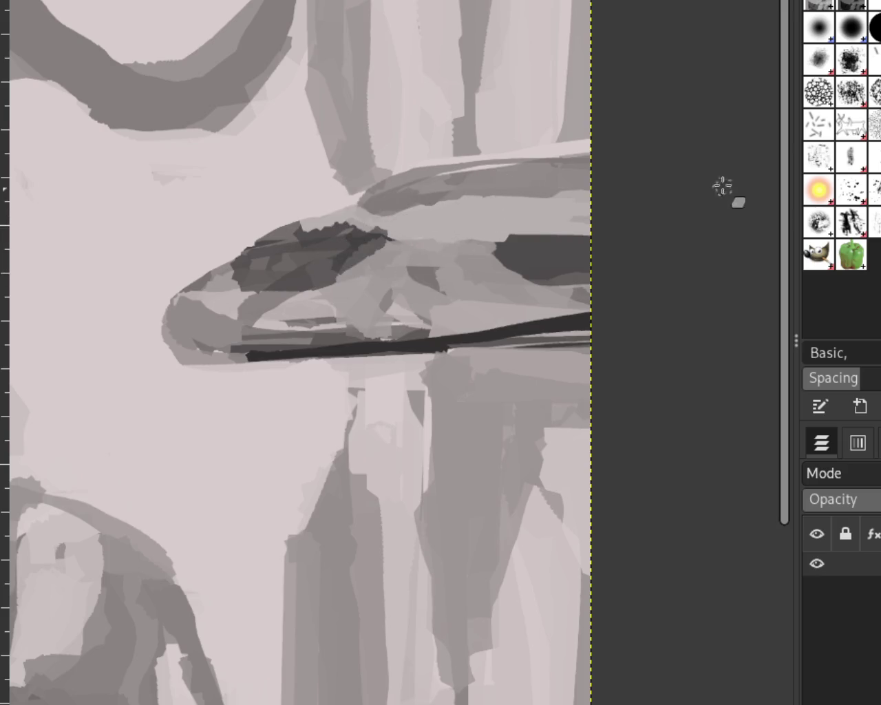
{"action": "key", "text": "ctrl+z"}
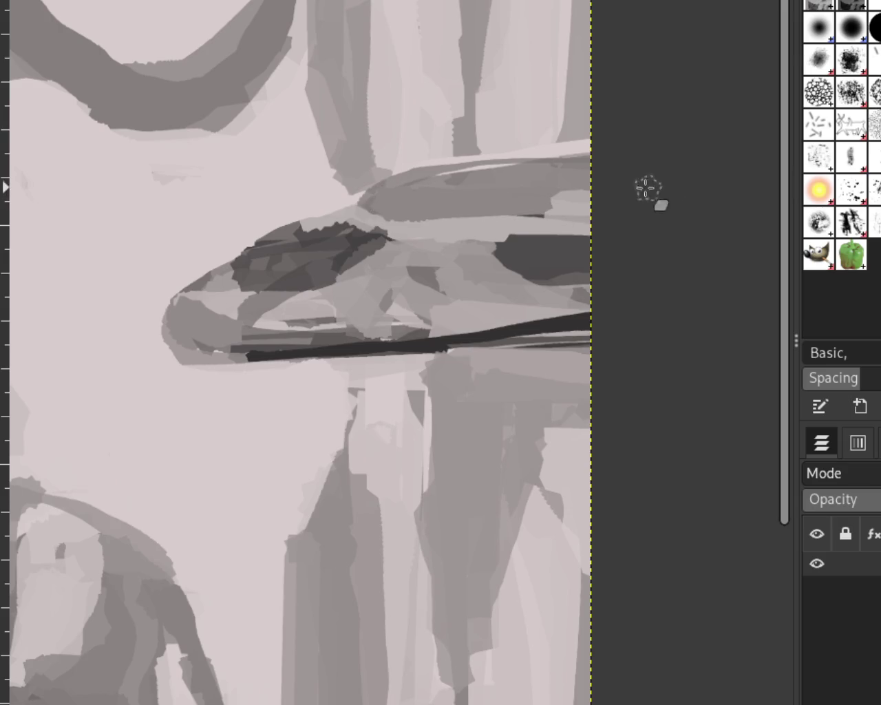
{"action": "left_click_drag", "start_coordinate": [535, 194], "coordinate": [397, 197]}
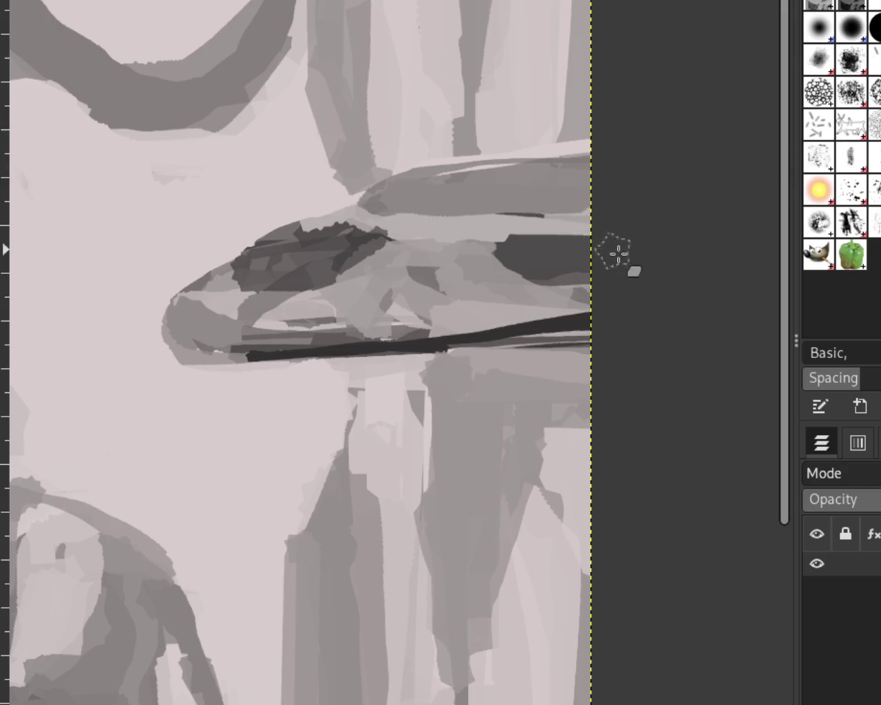
{"action": "left_click_drag", "start_coordinate": [386, 203], "coordinate": [589, 199]}
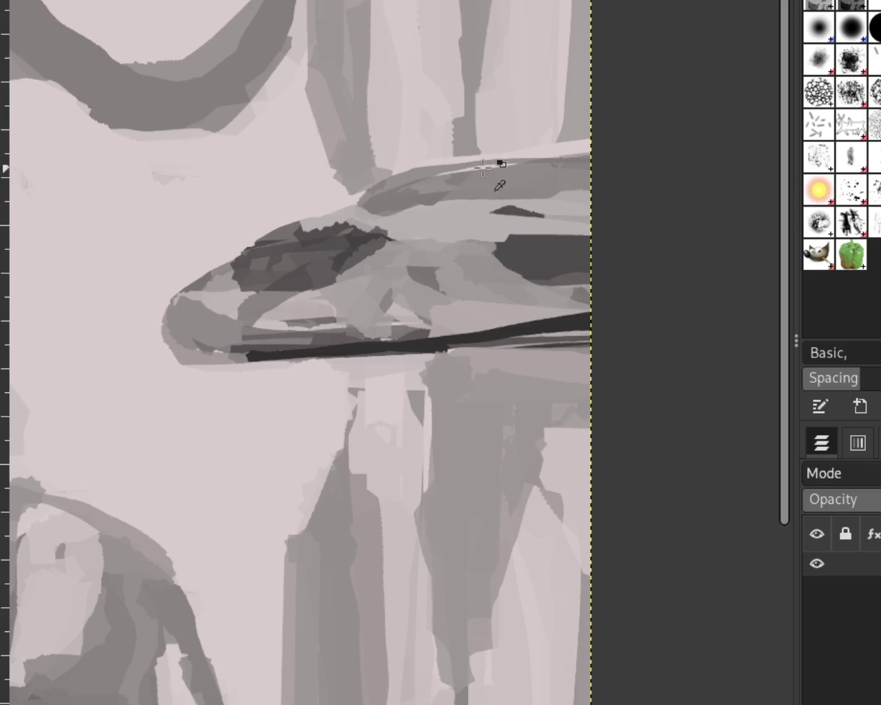
{"action": "left_click_drag", "start_coordinate": [457, 200], "coordinate": [718, 189]}
{"action": "key", "text": "ctrl+z"}
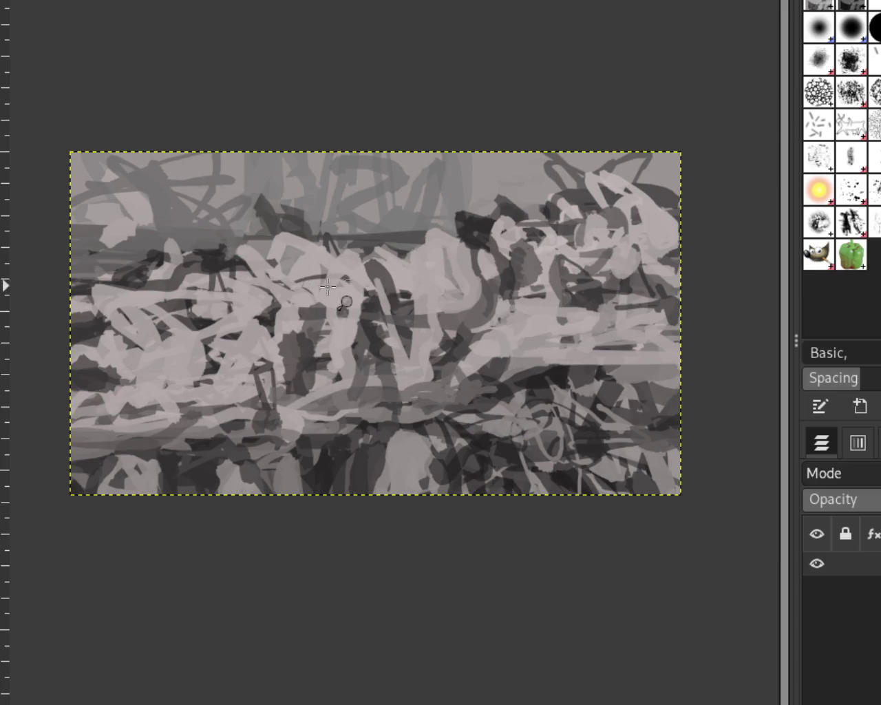
Step: Scroll-zoom until the whole scribble painting fits the window
{"action": "scroll", "coordinate": [345, 303], "scroll_direction": "down", "scroll_amount": 2}
{"action": "scroll", "coordinate": [337, 296], "scroll_direction": "up", "scroll_amount": 3}
{"action": "scroll", "coordinate": [329, 286], "scroll_direction": "up", "scroll_amount": 1}
{"action": "scroll", "coordinate": [329, 286], "scroll_direction": "down", "scroll_amount": 2}
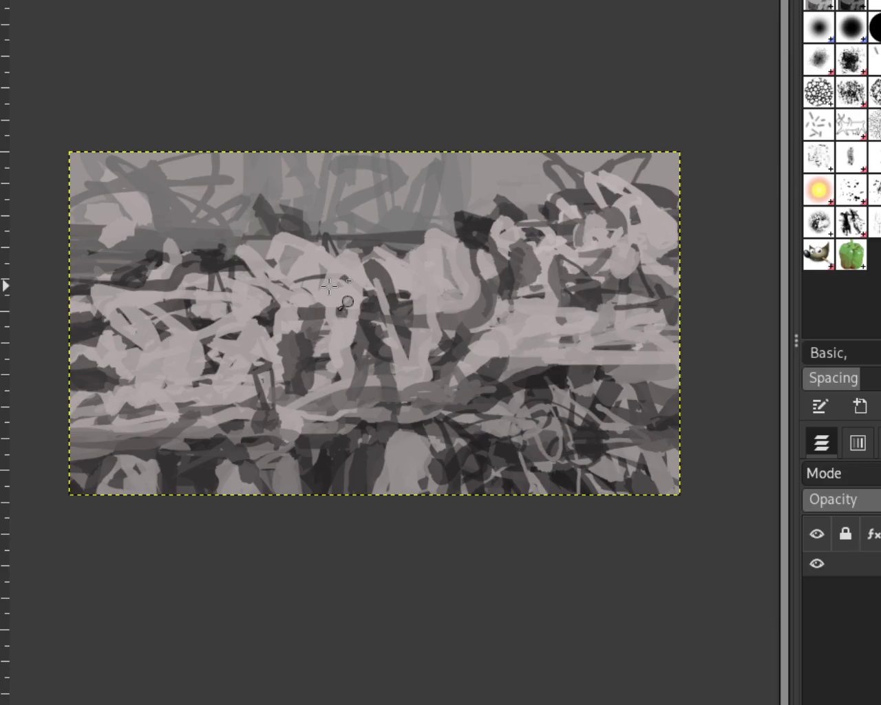